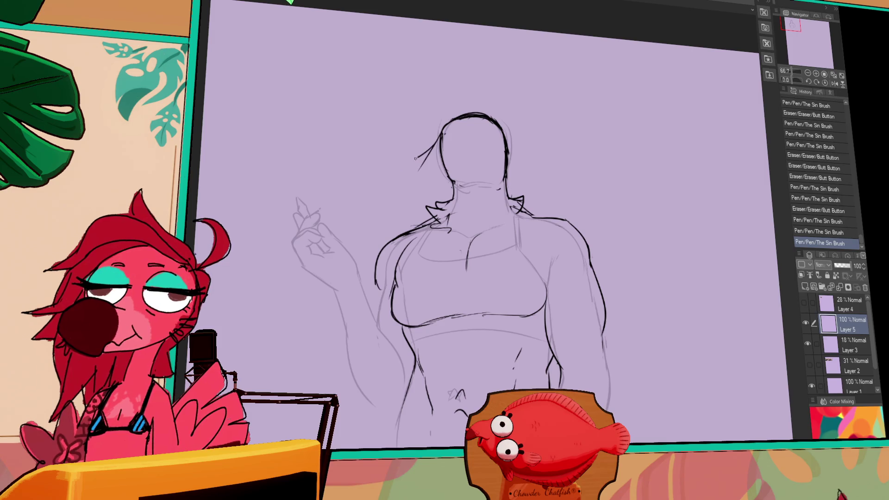
- Ink the right floppy ear, the left hair loop with its curl, and the right ear's lower outline
{"action": "left_click_drag", "start_coordinate": [510, 135], "coordinate": [569, 164]}
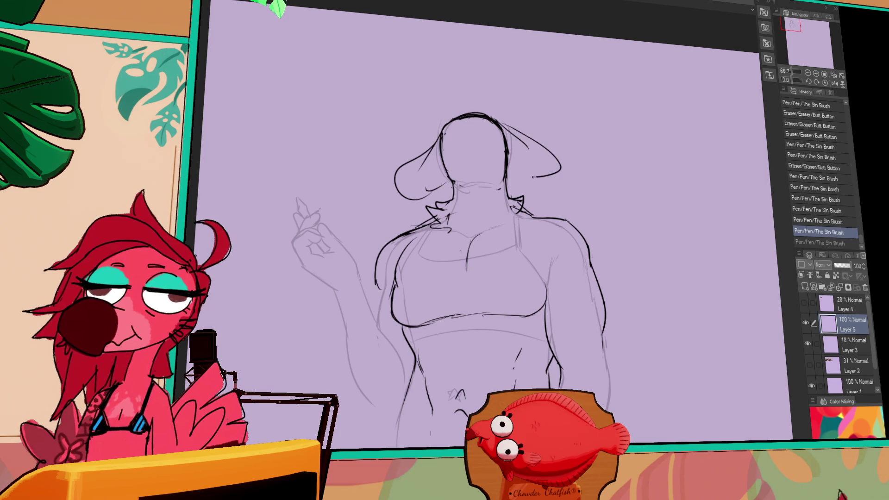
{"action": "scroll", "coordinate": [486, 222], "scroll_direction": "down", "scroll_amount": 1}
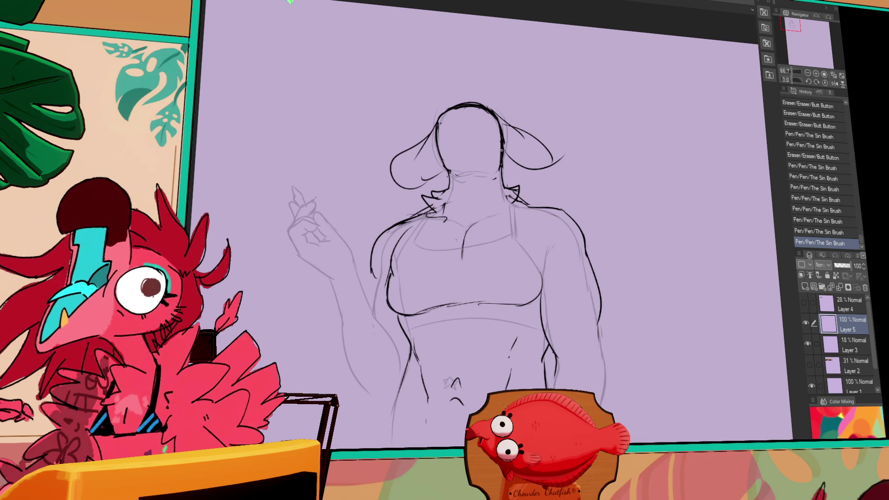
{"action": "left_click_drag", "start_coordinate": [463, 231], "coordinate": [550, 218]}
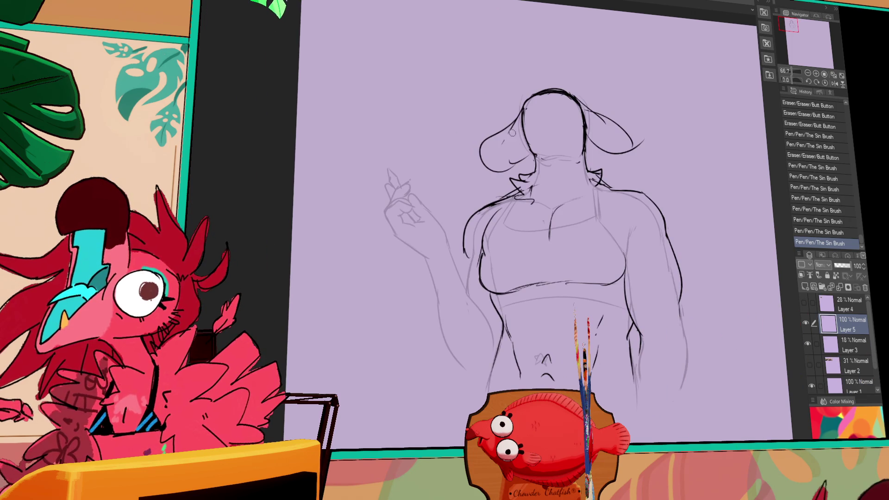
{"action": "left_click_drag", "start_coordinate": [521, 115], "coordinate": [490, 174]}
{"action": "left_click_drag", "start_coordinate": [521, 147], "coordinate": [524, 152]}
{"action": "mouse_move", "coordinate": [641, 141]}
{"action": "left_mouse_down"}
{"action": "mouse_move", "coordinate": [605, 153]}
{"action": "mouse_move", "coordinate": [639, 136]}
{"action": "left_mouse_up"}
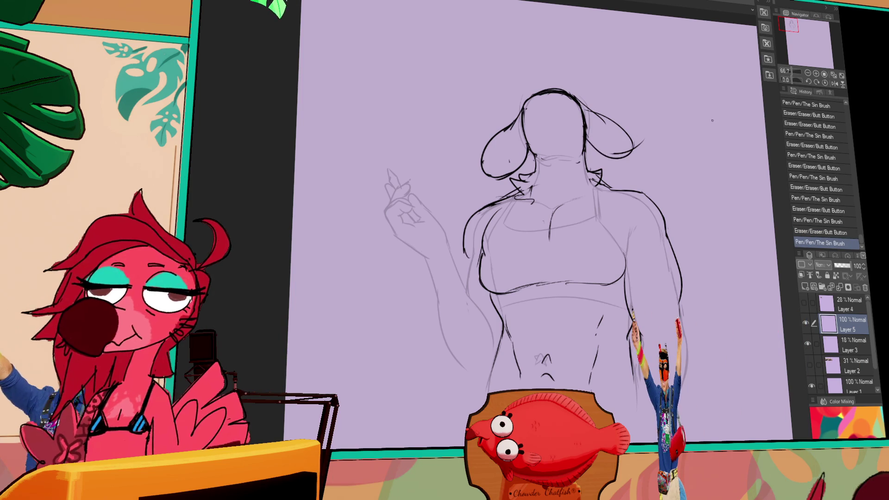
- Darken the right torso outline and chest centre line, and ink the band line under the chest
{"action": "left_click_drag", "start_coordinate": [622, 260], "coordinate": [604, 244]}
{"action": "left_click_drag", "start_coordinate": [619, 195], "coordinate": [607, 238]}
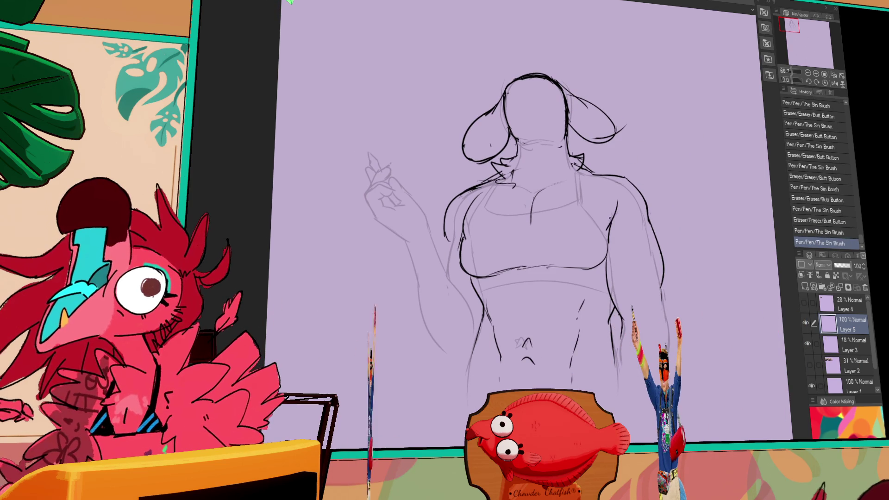
{"action": "left_click_drag", "start_coordinate": [616, 199], "coordinate": [607, 241]}
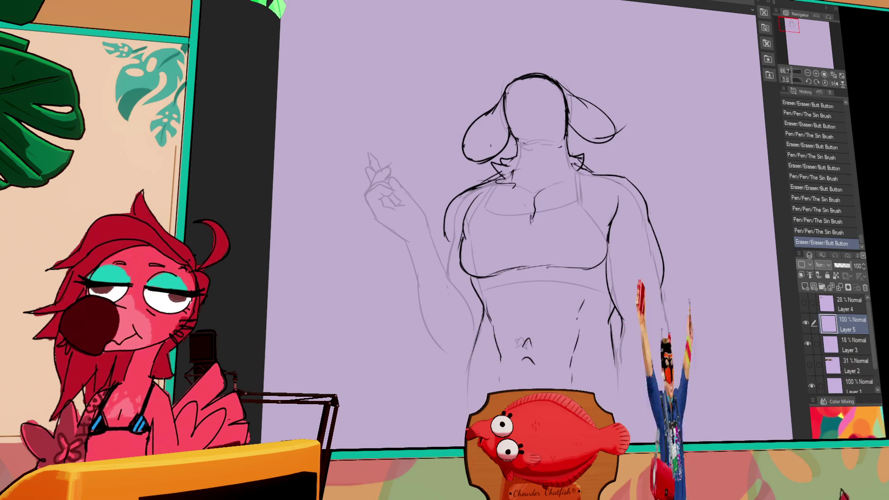
{"action": "left_click_drag", "start_coordinate": [533, 199], "coordinate": [532, 219]}
{"action": "left_click_drag", "start_coordinate": [537, 195], "coordinate": [533, 210]}
{"action": "mouse_move", "coordinate": [532, 208]}
{"action": "left_mouse_down"}
{"action": "mouse_move", "coordinate": [531, 223]}
{"action": "mouse_move", "coordinate": [521, 222]}
{"action": "mouse_move", "coordinate": [546, 223]}
{"action": "left_mouse_up"}
{"action": "left_click_drag", "start_coordinate": [475, 281], "coordinate": [587, 281]}
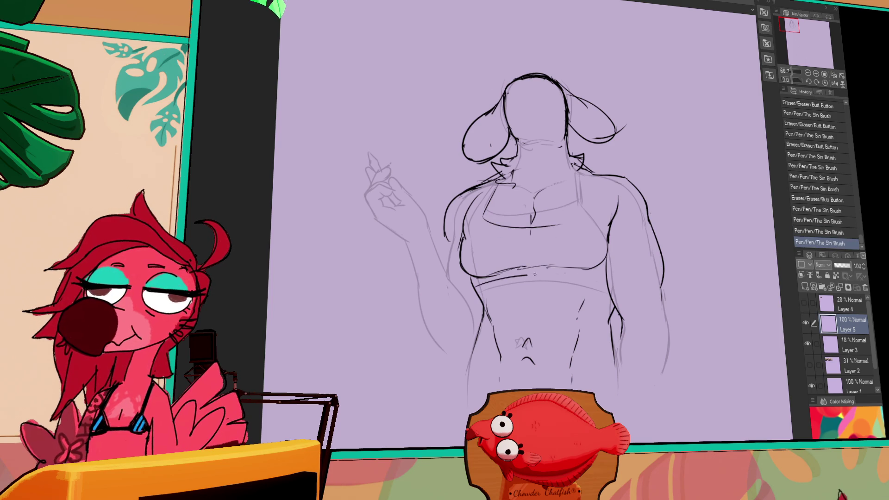
- Erase stray torso marks, sketch the chest fur tufts, and hide the rough sketch layer
{"action": "left_click_drag", "start_coordinate": [576, 199], "coordinate": [574, 217]}
{"action": "left_click_drag", "start_coordinate": [584, 279], "coordinate": [589, 282]}
{"action": "left_click", "coordinate": [574, 189]}
{"action": "left_click_drag", "start_coordinate": [572, 187], "coordinate": [576, 190]}
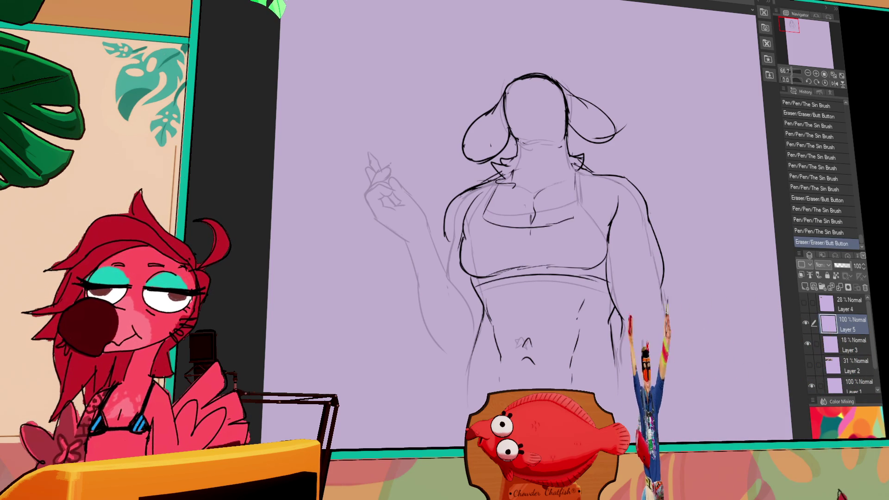
{"action": "mouse_move", "coordinate": [514, 194]}
{"action": "left_mouse_down"}
{"action": "mouse_move", "coordinate": [525, 202]}
{"action": "mouse_move", "coordinate": [518, 208]}
{"action": "mouse_move", "coordinate": [541, 200]}
{"action": "mouse_move", "coordinate": [512, 223]}
{"action": "left_mouse_up"}
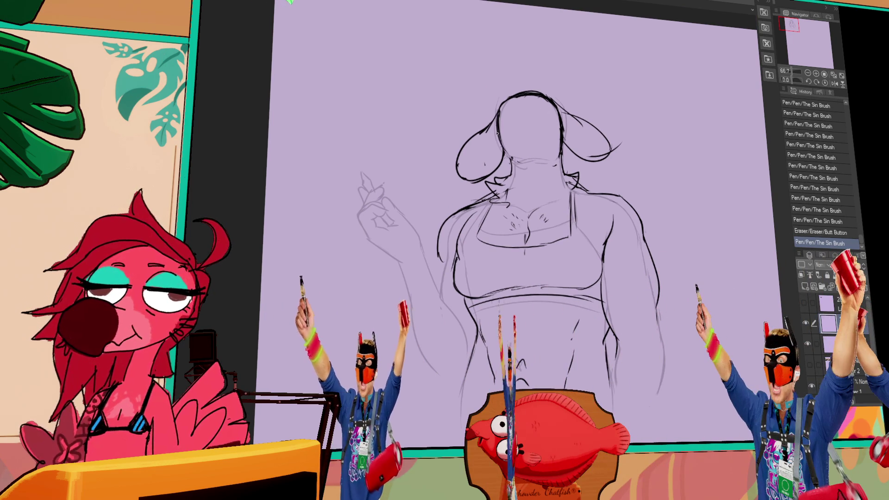
{"action": "mouse_move", "coordinate": [603, 211]}
{"action": "left_mouse_down"}
{"action": "mouse_move", "coordinate": [596, 194]}
{"action": "mouse_move", "coordinate": [616, 211]}
{"action": "mouse_move", "coordinate": [611, 218]}
{"action": "mouse_move", "coordinate": [619, 185]}
{"action": "left_mouse_up"}
{"action": "left_click_drag", "start_coordinate": [451, 364], "coordinate": [448, 373]}
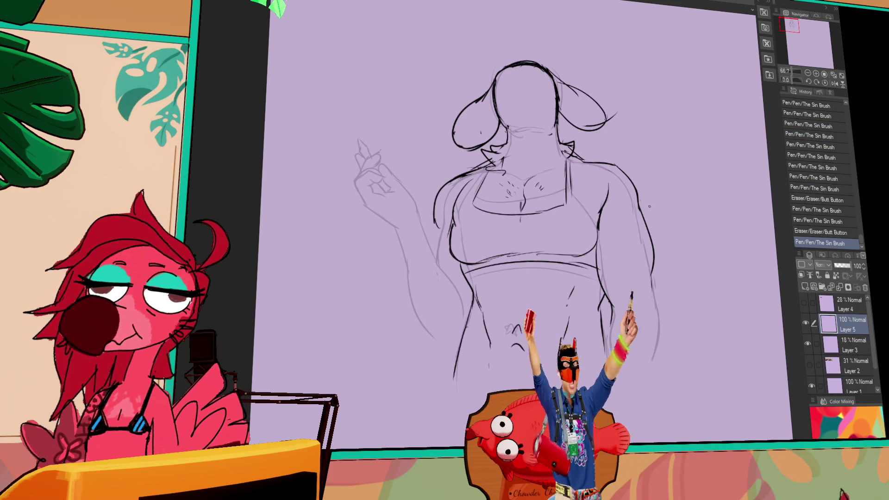
{"action": "left_click", "coordinate": [807, 345]}
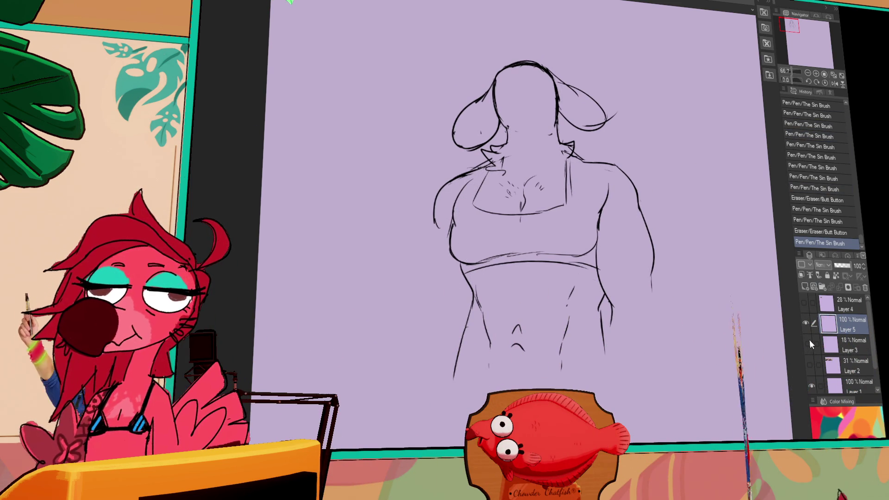
- Ink the upper right shoulder contour and the figure's left arm and side contour
{"action": "mouse_move", "coordinate": [602, 181]}
{"action": "left_mouse_down"}
{"action": "mouse_move", "coordinate": [639, 189]}
{"action": "mouse_move", "coordinate": [648, 206]}
{"action": "mouse_move", "coordinate": [633, 171]}
{"action": "mouse_move", "coordinate": [654, 254]}
{"action": "left_mouse_up"}
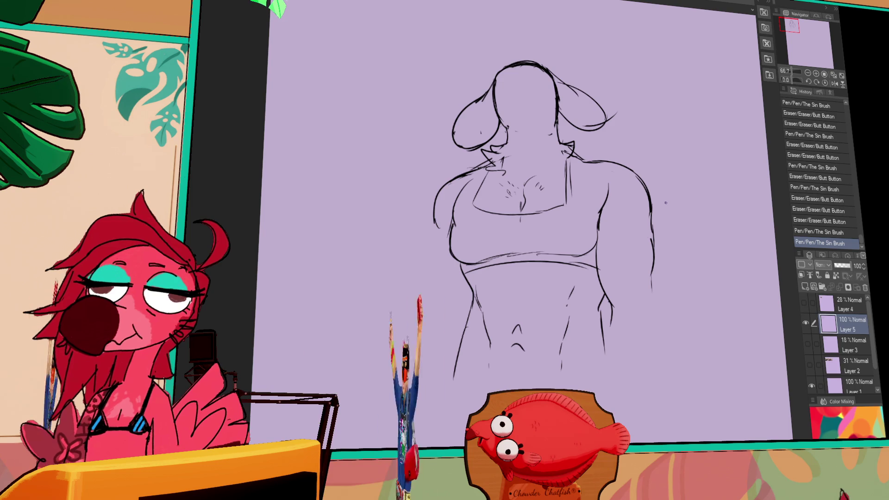
{"action": "left_click_drag", "start_coordinate": [435, 203], "coordinate": [439, 296]}
{"action": "left_click_drag", "start_coordinate": [728, 230], "coordinate": [641, 220]}
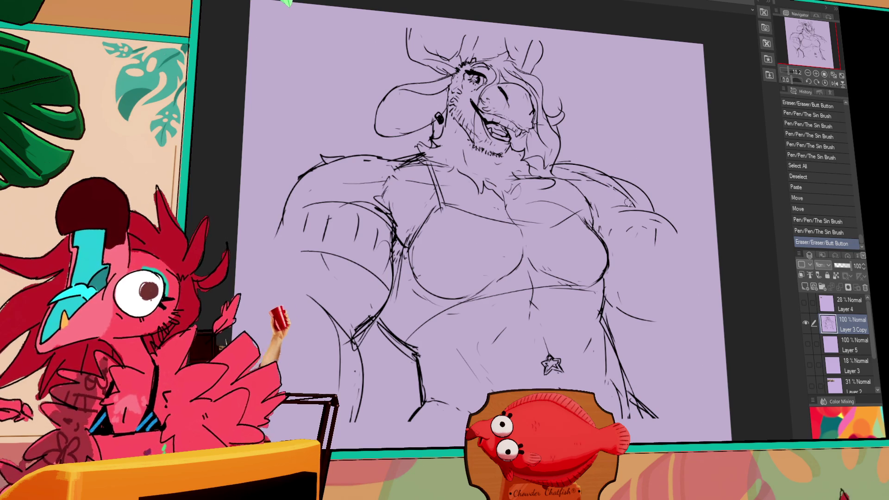
- Erase and redraw strokes at the right shoulder, undoing the last stroke
{"action": "left_click_drag", "start_coordinate": [594, 176], "coordinate": [612, 187]}
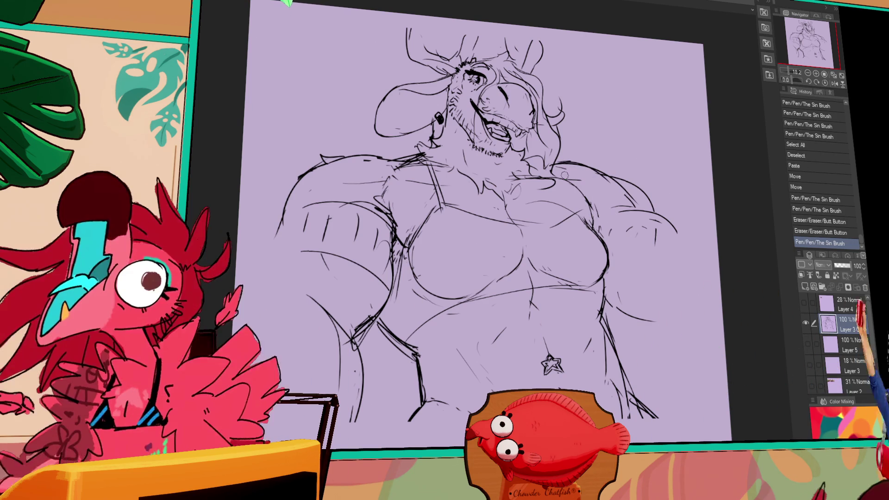
{"action": "left_click_drag", "start_coordinate": [579, 177], "coordinate": [581, 178]}
{"action": "key", "text": "ctrl+z"}
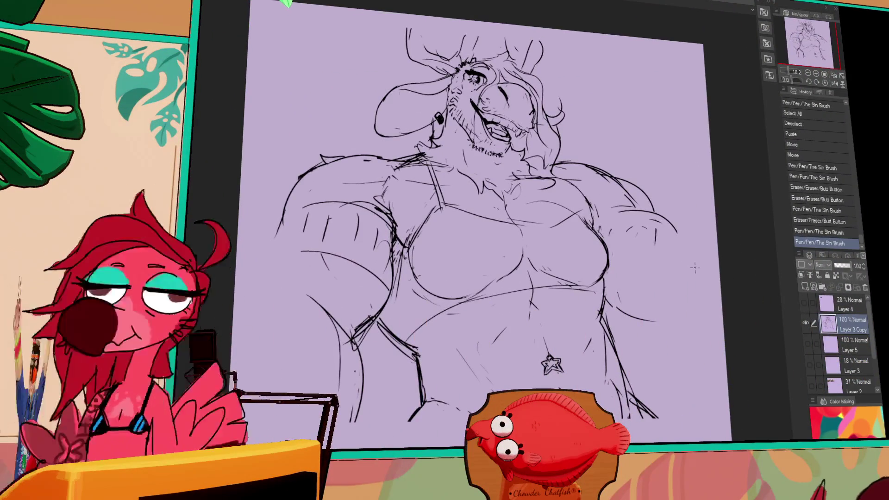
- Add strokes along the right shoulder and rework small line sections near the left thigh
{"action": "left_click_drag", "start_coordinate": [648, 200], "coordinate": [682, 230]}
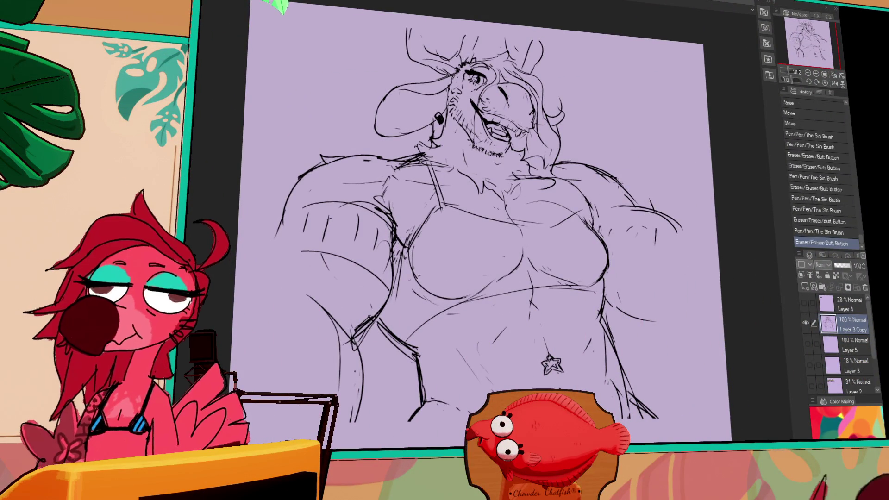
{"action": "left_click_drag", "start_coordinate": [645, 204], "coordinate": [666, 218]}
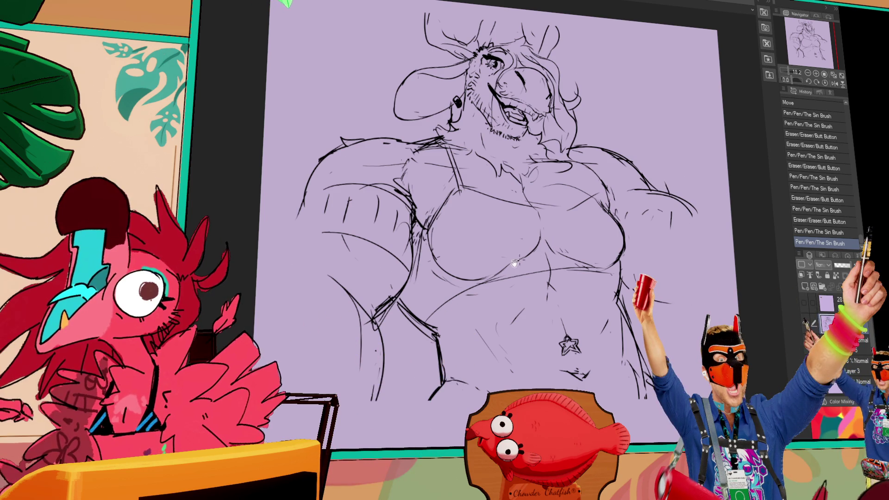
{"action": "left_click_drag", "start_coordinate": [554, 242], "coordinate": [601, 236]}
{"action": "left_click_drag", "start_coordinate": [351, 183], "coordinate": [359, 194]}
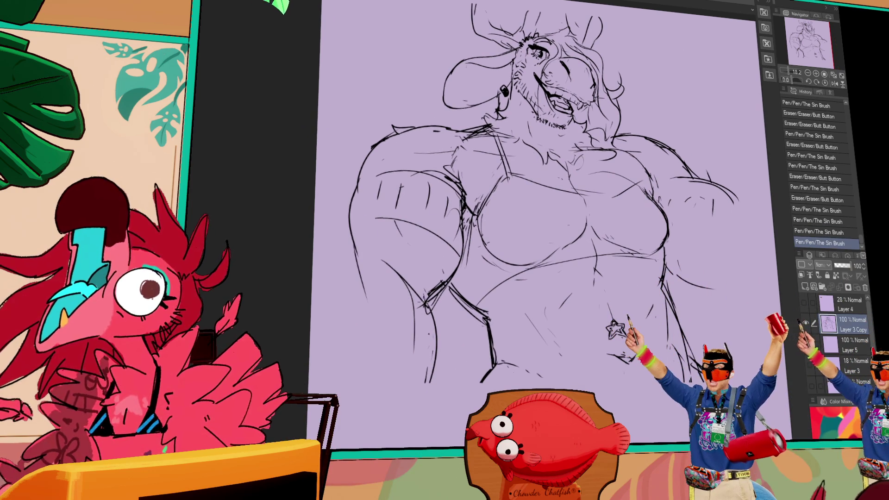
{"action": "left_click_drag", "start_coordinate": [435, 292], "coordinate": [442, 298]}
{"action": "mouse_move", "coordinate": [481, 241]}
{"action": "left_mouse_down"}
{"action": "mouse_move", "coordinate": [493, 234]}
{"action": "mouse_move", "coordinate": [463, 223]}
{"action": "mouse_move", "coordinate": [456, 264]}
{"action": "left_mouse_up"}
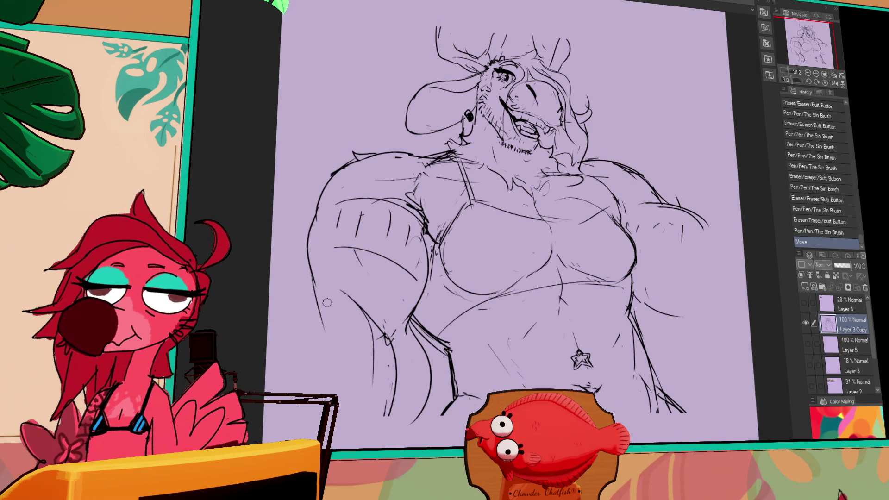
{"action": "key", "text": "ctrl+z"}
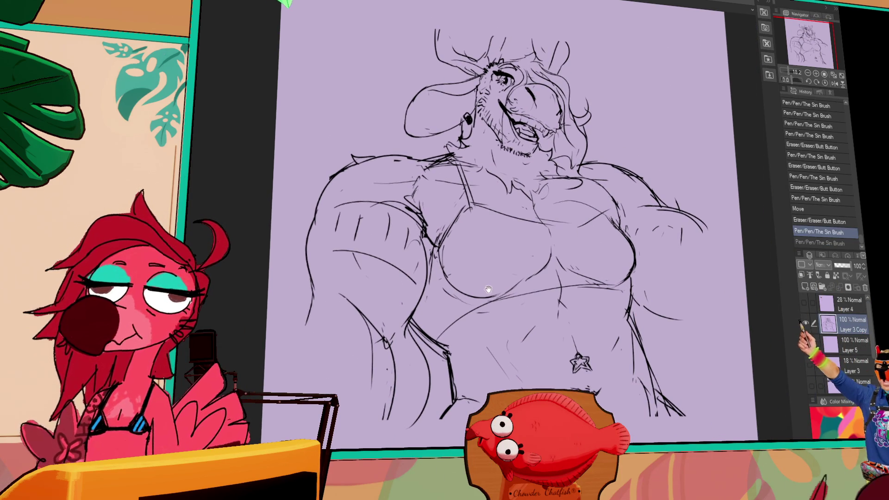
- Redraw the removed stroke, rework the lower left arm, and ink the right arm's contour
{"action": "left_click_drag", "start_coordinate": [487, 289], "coordinate": [492, 303]}
{"action": "mouse_move", "coordinate": [310, 334]}
{"action": "left_mouse_down"}
{"action": "mouse_move", "coordinate": [320, 324]}
{"action": "mouse_move", "coordinate": [399, 416]}
{"action": "left_mouse_up"}
{"action": "mouse_move", "coordinate": [361, 334]}
{"action": "left_mouse_down"}
{"action": "mouse_move", "coordinate": [398, 342]}
{"action": "mouse_move", "coordinate": [398, 368]}
{"action": "left_mouse_up"}
{"action": "left_click_drag", "start_coordinate": [676, 186], "coordinate": [704, 254]}
{"action": "mouse_move", "coordinate": [662, 218]}
{"action": "left_mouse_down"}
{"action": "mouse_move", "coordinate": [702, 231]}
{"action": "mouse_move", "coordinate": [700, 283]}
{"action": "left_mouse_up"}
{"action": "mouse_move", "coordinate": [676, 324]}
{"action": "left_mouse_down"}
{"action": "mouse_move", "coordinate": [701, 334]}
{"action": "mouse_move", "coordinate": [699, 346]}
{"action": "left_mouse_up"}
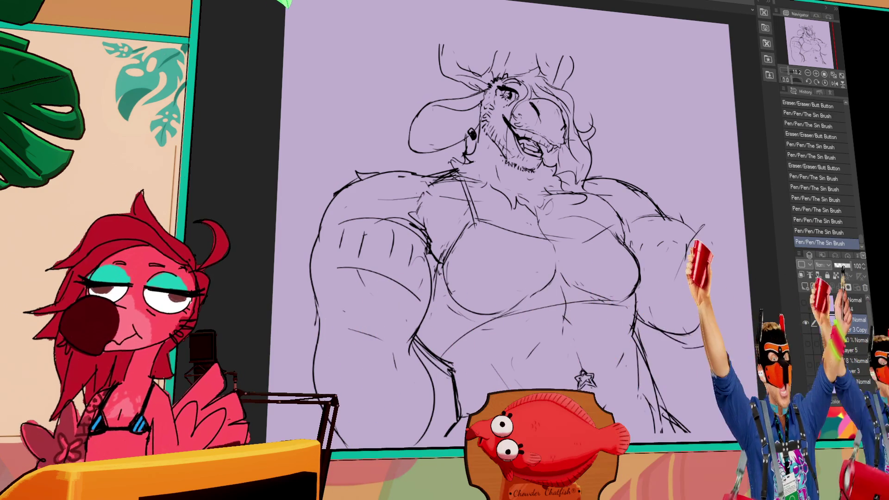
- Erase and redraw the right arm lines and rework the upper chest linework
{"action": "left_click_drag", "start_coordinate": [746, 189], "coordinate": [712, 187]}
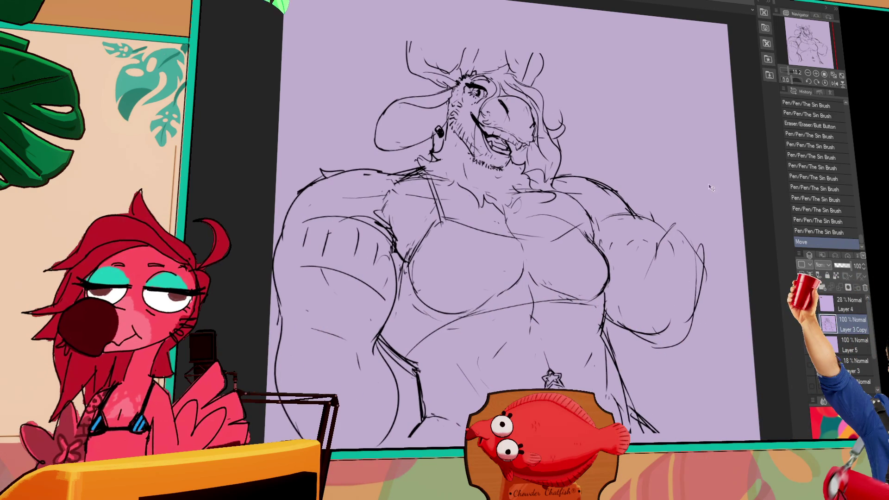
{"action": "left_click_drag", "start_coordinate": [672, 230], "coordinate": [648, 269]}
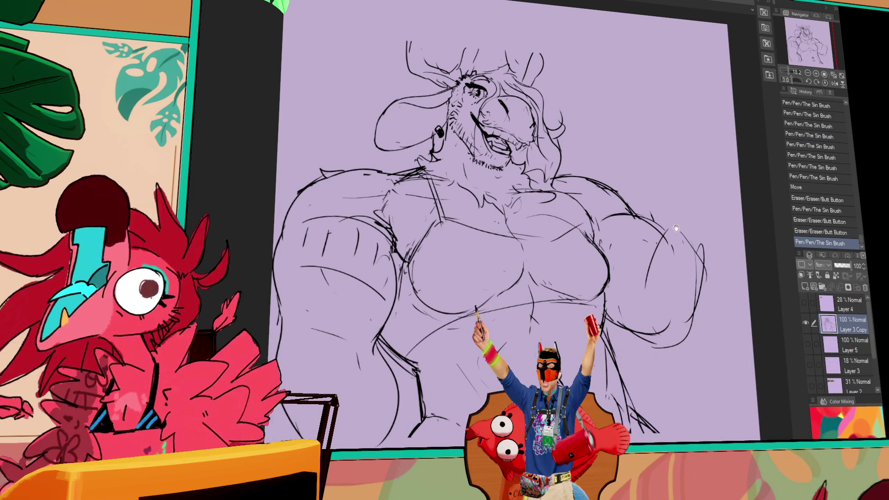
{"action": "left_click_drag", "start_coordinate": [657, 227], "coordinate": [667, 251]}
{"action": "mouse_move", "coordinate": [602, 241]}
{"action": "left_mouse_down"}
{"action": "mouse_move", "coordinate": [532, 252]}
{"action": "mouse_move", "coordinate": [564, 244]}
{"action": "left_mouse_up"}
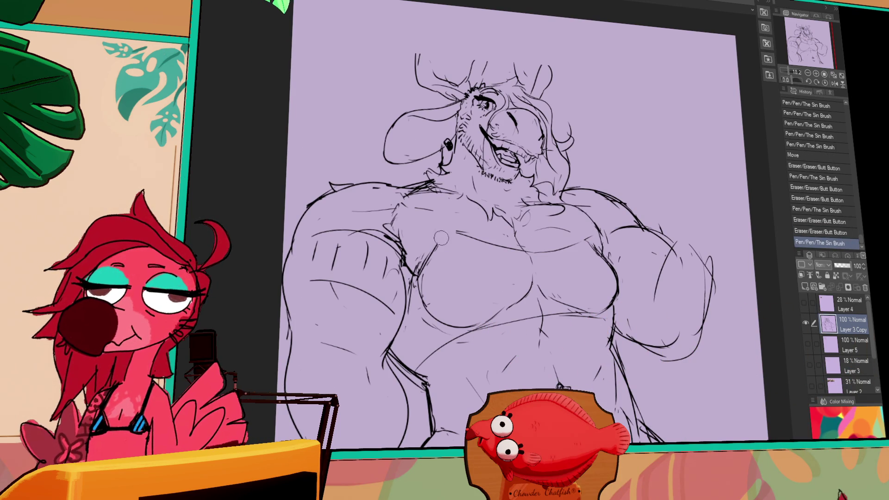
{"action": "mouse_move", "coordinate": [435, 226]}
{"action": "left_mouse_down"}
{"action": "mouse_move", "coordinate": [443, 232]}
{"action": "mouse_move", "coordinate": [430, 269]}
{"action": "mouse_move", "coordinate": [451, 232]}
{"action": "mouse_move", "coordinate": [477, 226]}
{"action": "left_mouse_up"}
{"action": "scroll", "coordinate": [476, 226], "scroll_direction": "up", "scroll_amount": 2}
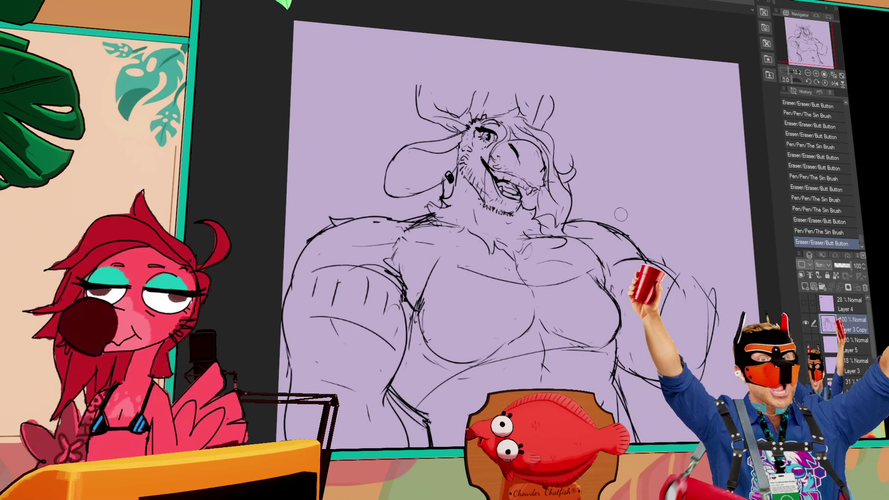
{"action": "mouse_move", "coordinate": [457, 253]}
{"action": "left_mouse_down"}
{"action": "mouse_move", "coordinate": [431, 272]}
{"action": "mouse_move", "coordinate": [440, 260]}
{"action": "left_mouse_up"}
{"action": "key", "text": "ctrl+z"}
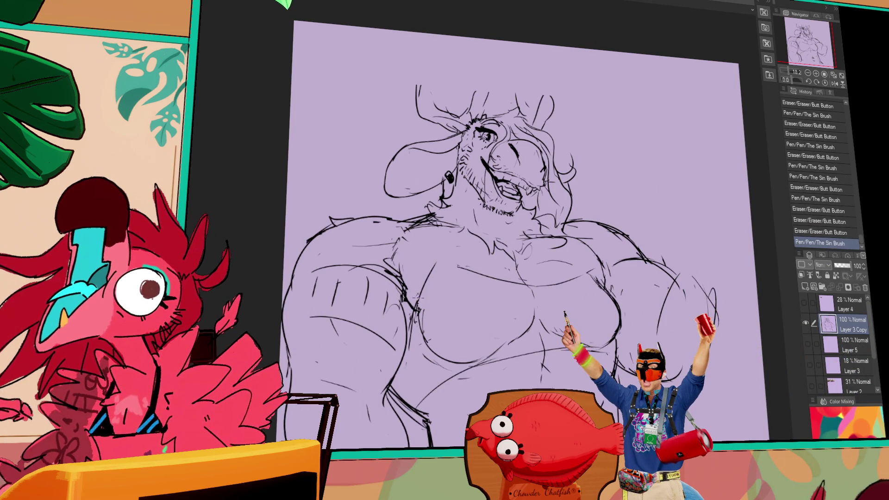
{"action": "left_click_drag", "start_coordinate": [538, 267], "coordinate": [549, 271]}
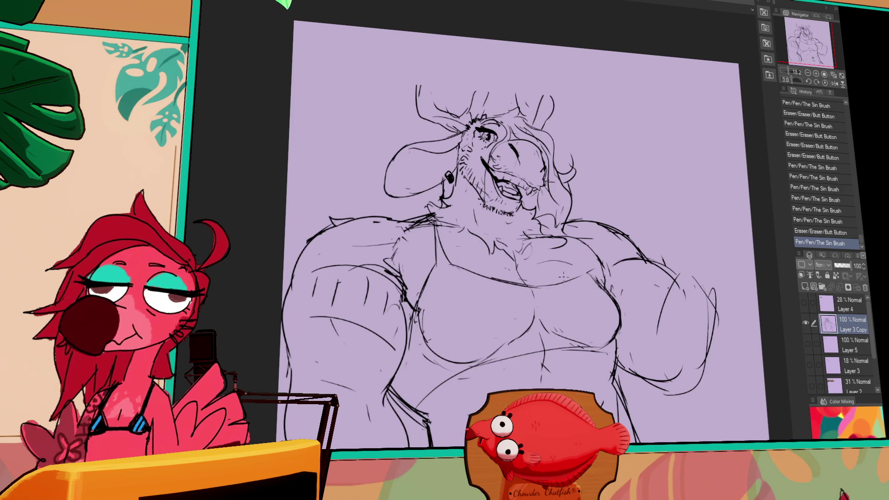
- Erase stray lines on the right arm and redraw its outline with short strokes
{"action": "scroll", "coordinate": [619, 204], "scroll_direction": "down", "scroll_amount": 4}
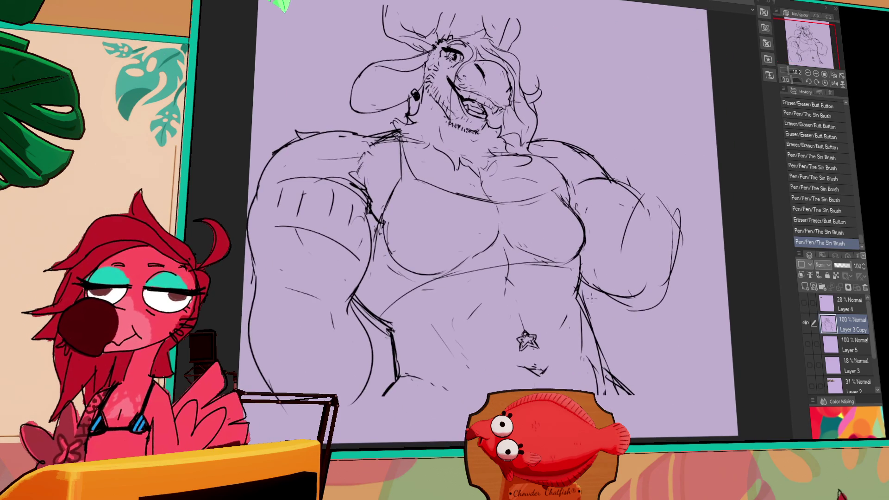
{"action": "scroll", "coordinate": [663, 231], "scroll_direction": "up", "scroll_amount": 2}
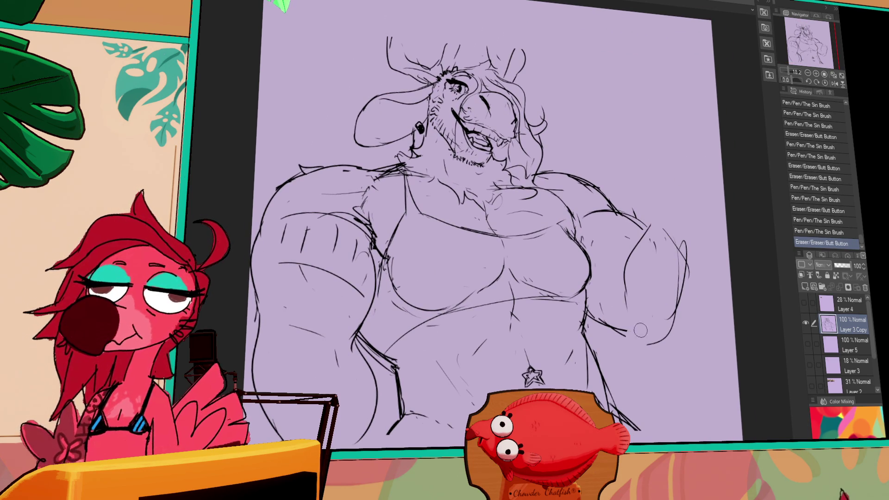
{"action": "left_click_drag", "start_coordinate": [601, 321], "coordinate": [590, 326]}
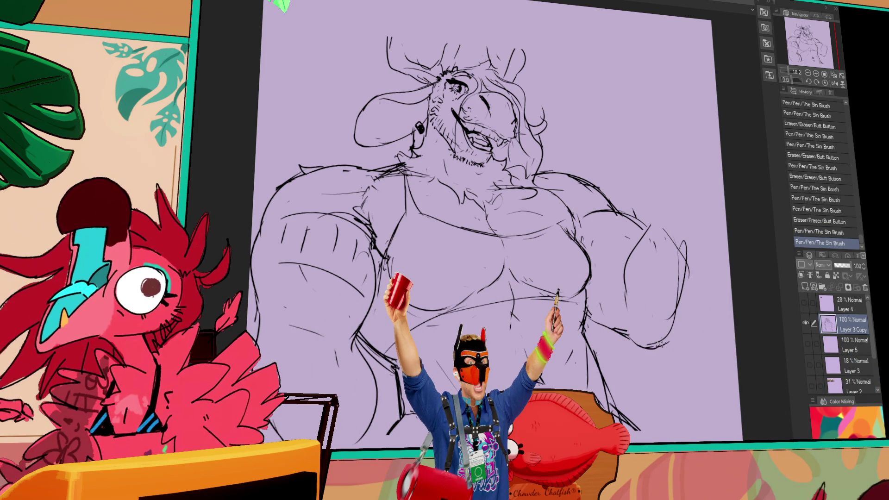
{"action": "left_click_drag", "start_coordinate": [681, 241], "coordinate": [694, 296]}
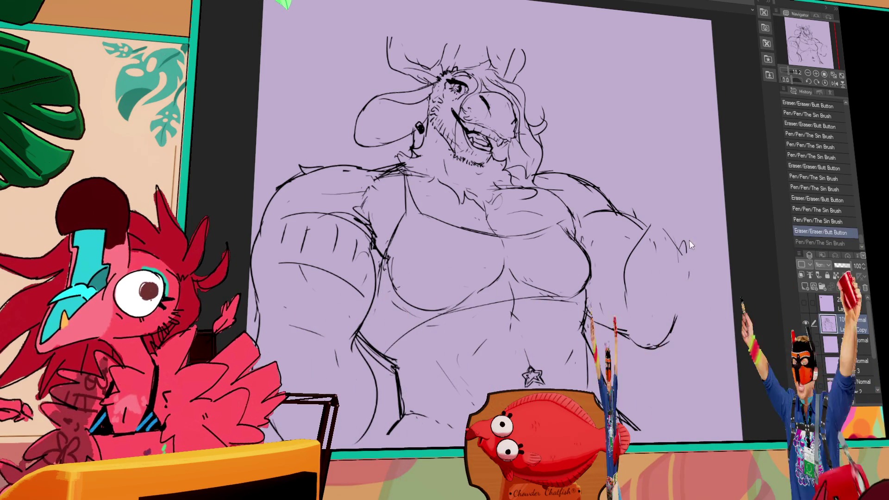
{"action": "key", "text": "ctrl+z"}
{"action": "key", "text": "ctrl+y"}
{"action": "left_click_drag", "start_coordinate": [644, 231], "coordinate": [636, 240]}
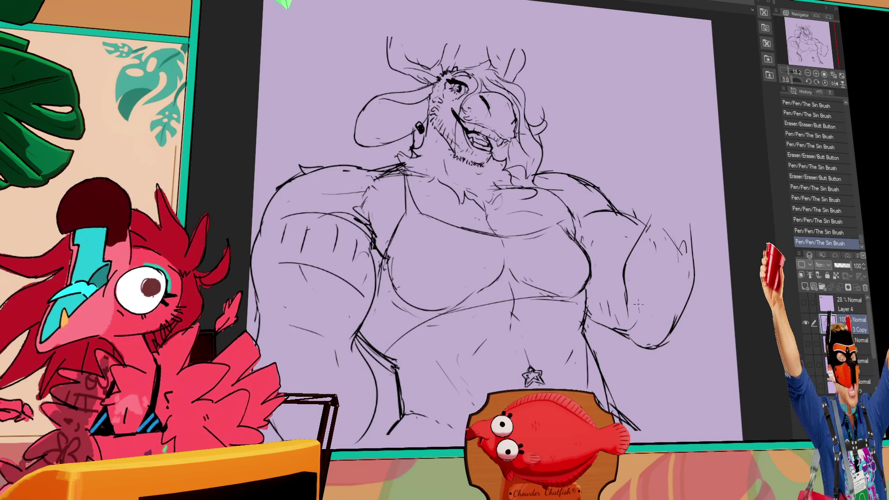
{"action": "left_click_drag", "start_coordinate": [631, 307], "coordinate": [625, 315]}
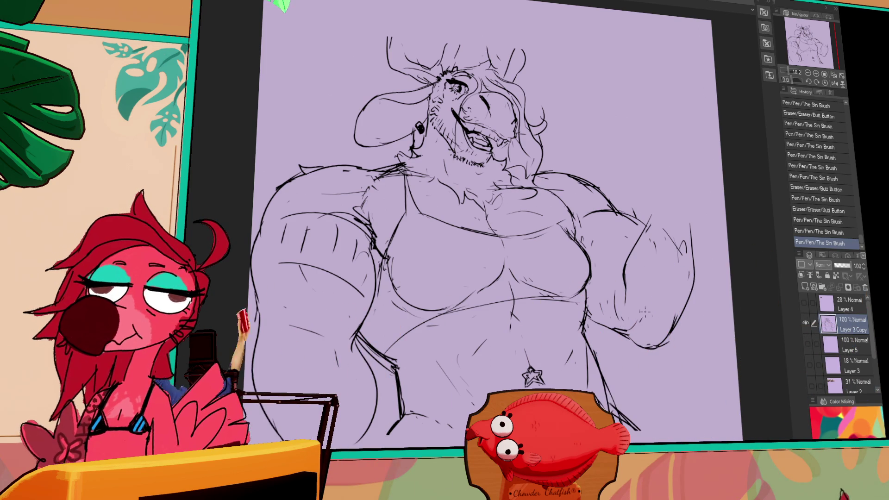
{"action": "left_click_drag", "start_coordinate": [670, 287], "coordinate": [628, 269]}
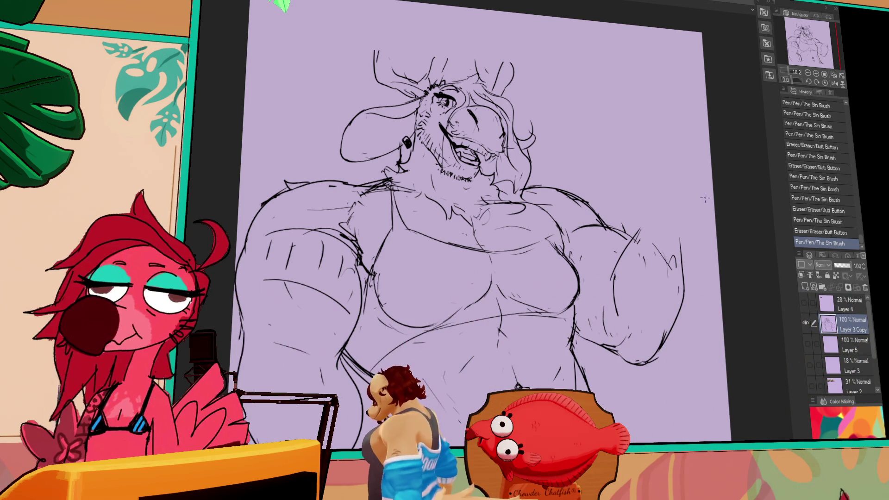
- Erase stray lines on the right arm and add pen strokes to touch up its outline
{"action": "left_click_drag", "start_coordinate": [649, 167], "coordinate": [651, 162]}
{"action": "left_click_drag", "start_coordinate": [273, 273], "coordinate": [347, 296]}
{"action": "left_click_drag", "start_coordinate": [651, 162], "coordinate": [642, 136]}
{"action": "left_click_drag", "start_coordinate": [240, 331], "coordinate": [259, 324]}
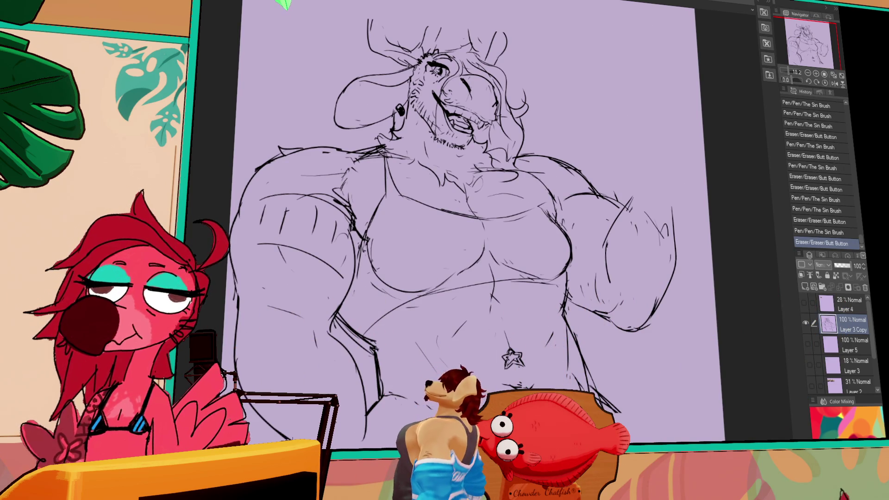
{"action": "left_click_drag", "start_coordinate": [594, 262], "coordinate": [592, 264]}
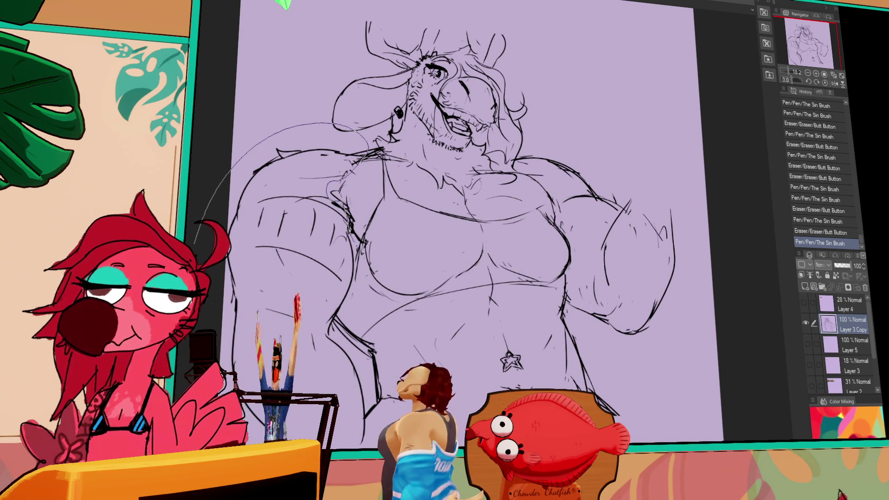
- Lasso the left arm's linework, nudge it down and right, deselect, and erase leftover lines
{"action": "left_click_drag", "start_coordinate": [355, 338], "coordinate": [366, 426]}
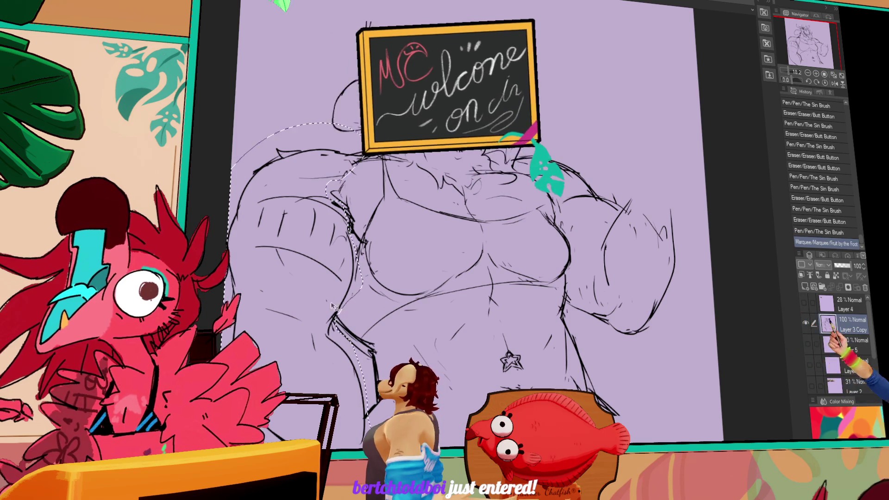
{"action": "left_click_drag", "start_coordinate": [324, 296], "coordinate": [336, 312]}
{"action": "key", "text": "ctrl+z"}
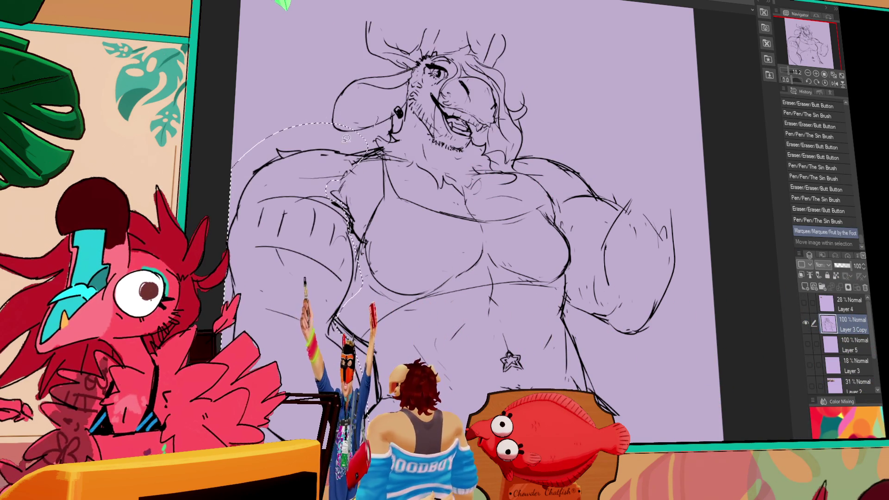
{"action": "left_click", "coordinate": [359, 137]}
{"action": "left_click_drag", "start_coordinate": [359, 136], "coordinate": [362, 146]}
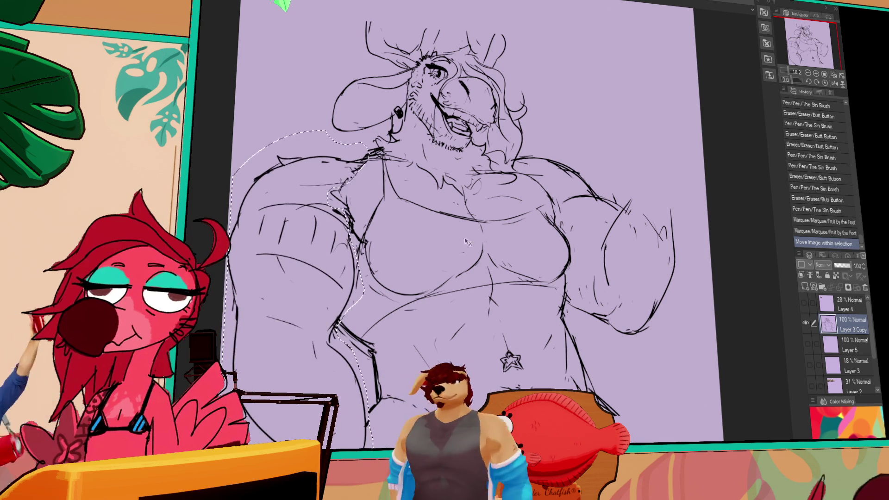
{"action": "key", "text": "ctrl+d"}
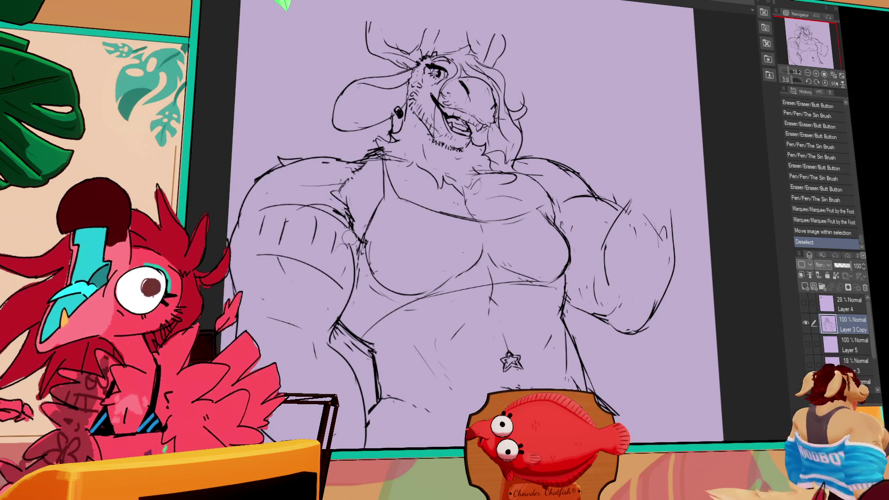
{"action": "left_click_drag", "start_coordinate": [350, 237], "coordinate": [353, 234]}
{"action": "left_click_drag", "start_coordinate": [351, 236], "coordinate": [343, 214]}
- Touch up the left arm's outline and refine the lines on the right side of the chest
{"action": "left_click_drag", "start_coordinate": [342, 217], "coordinate": [342, 215]}
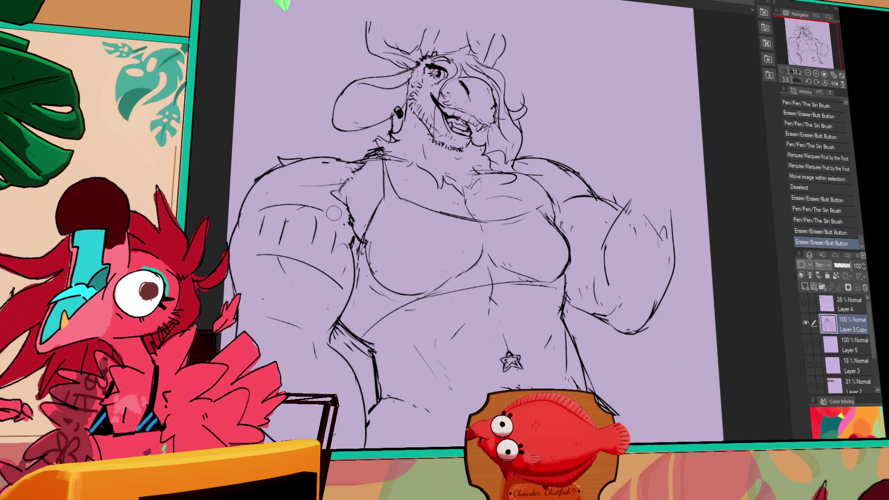
{"action": "left_click_drag", "start_coordinate": [424, 375], "coordinate": [459, 396]}
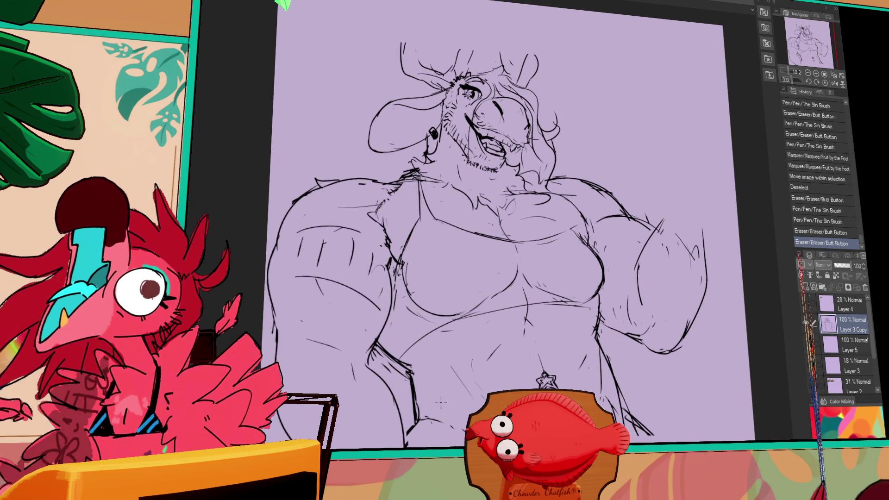
{"action": "left_click_drag", "start_coordinate": [367, 340], "coordinate": [373, 354]}
{"action": "key", "text": "ctrl+z"}
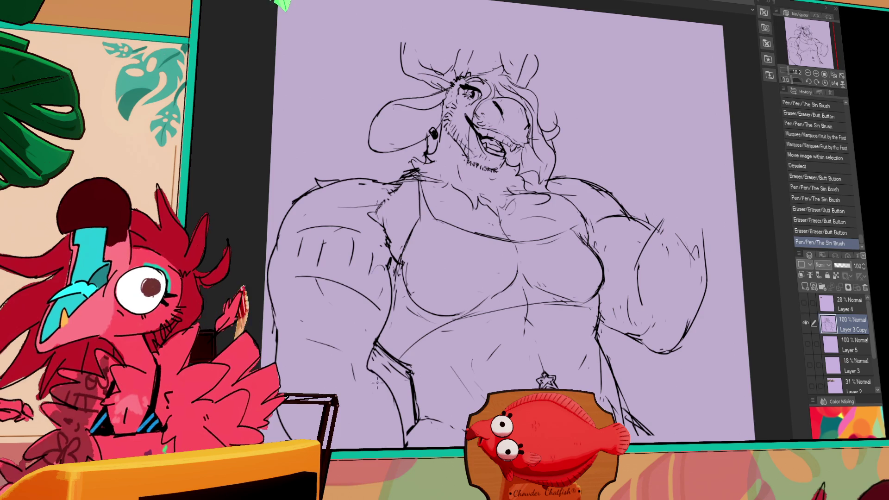
{"action": "left_click_drag", "start_coordinate": [604, 358], "coordinate": [603, 339]}
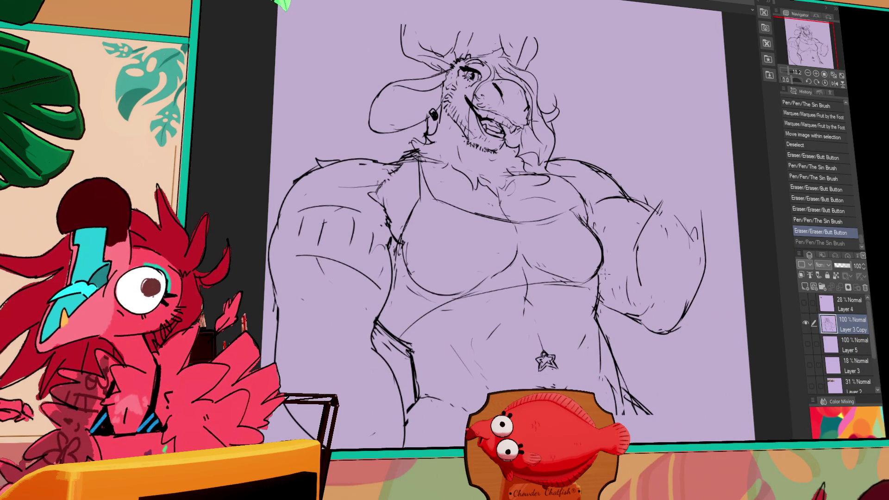
{"action": "mouse_move", "coordinate": [597, 264]}
{"action": "left_mouse_down"}
{"action": "mouse_move", "coordinate": [601, 289]}
{"action": "mouse_move", "coordinate": [556, 285]}
{"action": "left_mouse_up"}
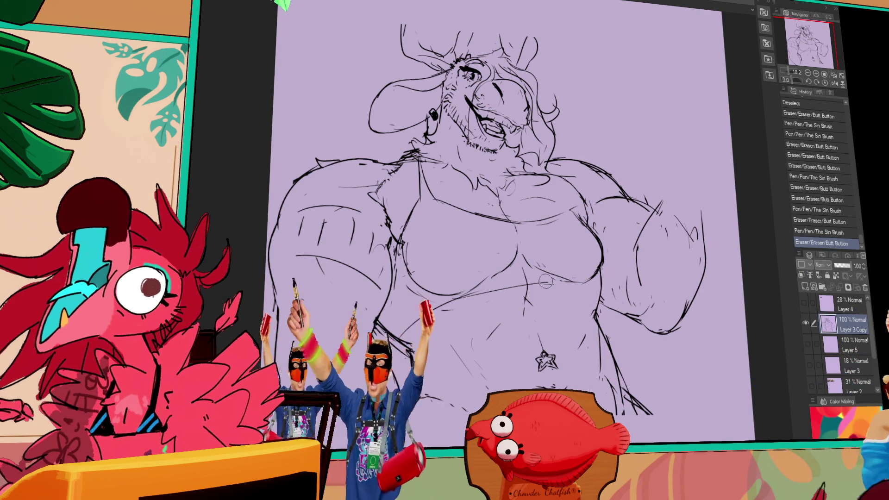
{"action": "left_click_drag", "start_coordinate": [555, 284], "coordinate": [566, 281]}
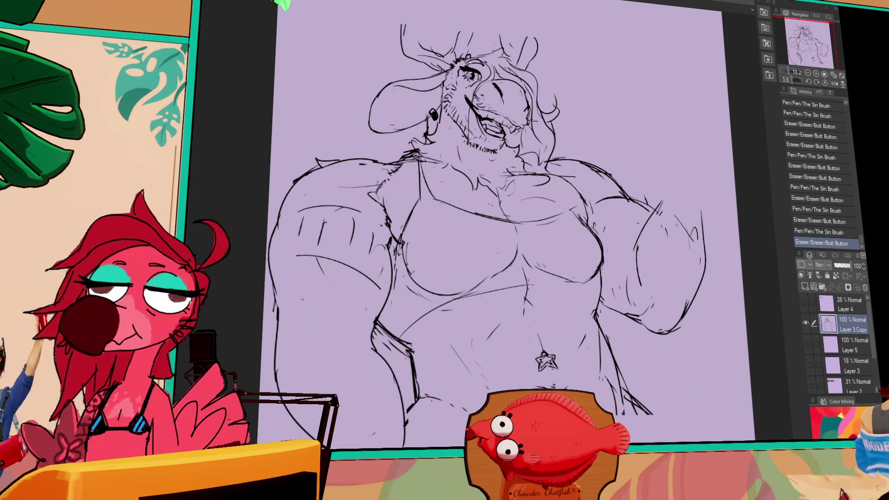
{"action": "left_click_drag", "start_coordinate": [512, 287], "coordinate": [516, 289]}
{"action": "key", "text": "ctrl+z"}
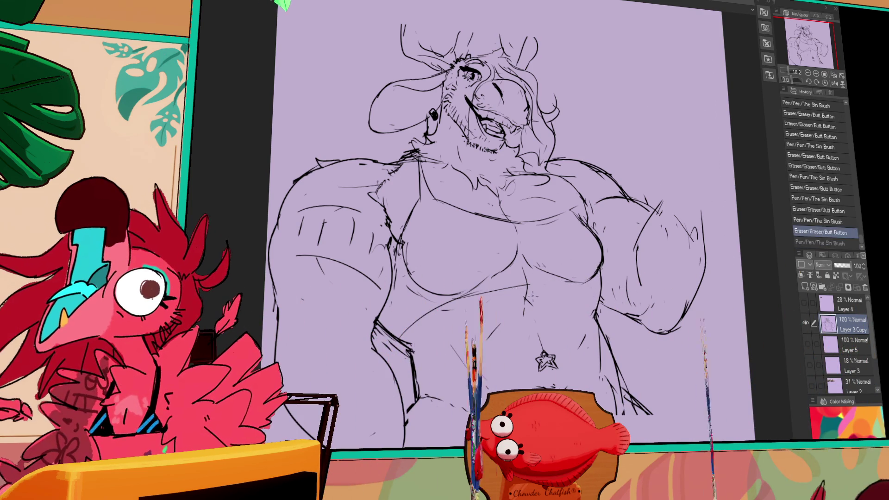
{"action": "key", "text": "ctrl+y"}
- Refine where the chest meets the right arm and redraw the right chest outline
{"action": "scroll", "coordinate": [628, 229], "scroll_direction": "down", "scroll_amount": 1}
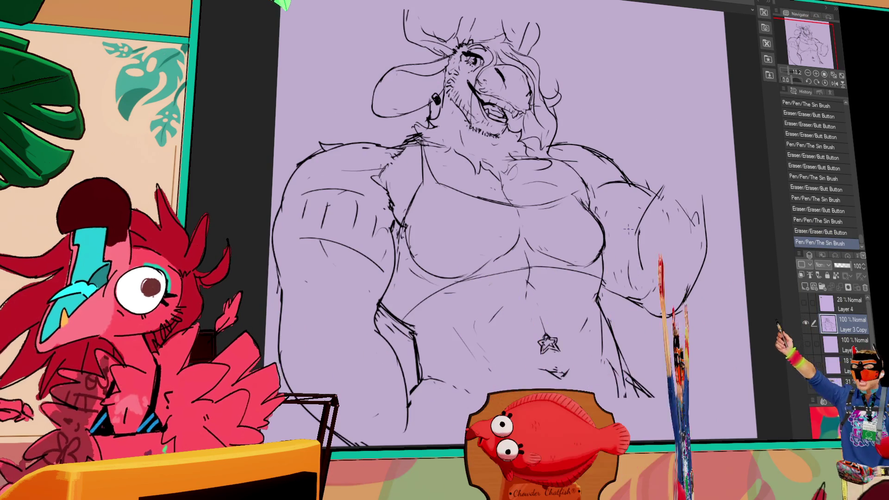
{"action": "left_click_drag", "start_coordinate": [604, 263], "coordinate": [649, 315]}
{"action": "mouse_move", "coordinate": [595, 196]}
{"action": "left_mouse_down"}
{"action": "mouse_move", "coordinate": [585, 188]}
{"action": "mouse_move", "coordinate": [590, 192]}
{"action": "left_mouse_up"}
{"action": "mouse_move", "coordinate": [588, 189]}
{"action": "left_mouse_down"}
{"action": "mouse_move", "coordinate": [572, 175]}
{"action": "mouse_move", "coordinate": [585, 190]}
{"action": "left_mouse_up"}
{"action": "left_click_drag", "start_coordinate": [585, 190], "coordinate": [586, 187]}
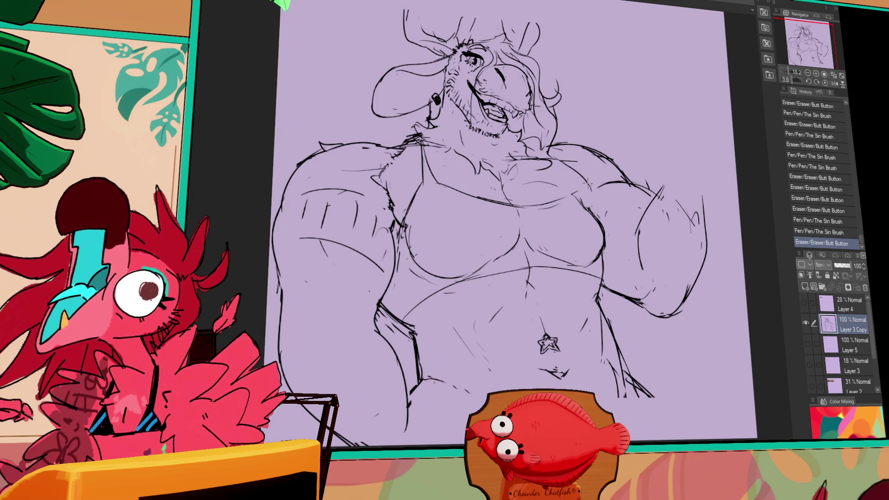
{"action": "left_click_drag", "start_coordinate": [635, 233], "coordinate": [638, 251]}
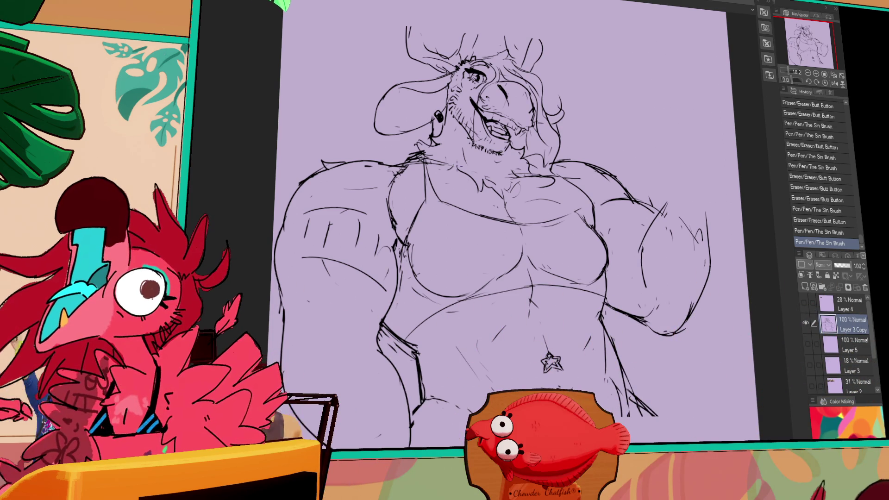
{"action": "left_click_drag", "start_coordinate": [684, 204], "coordinate": [627, 191]}
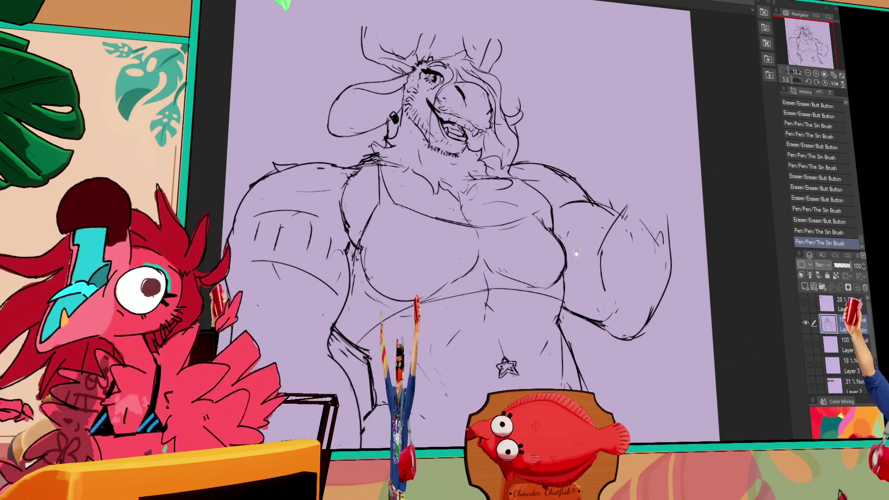
{"action": "left_click_drag", "start_coordinate": [666, 218], "coordinate": [663, 224]}
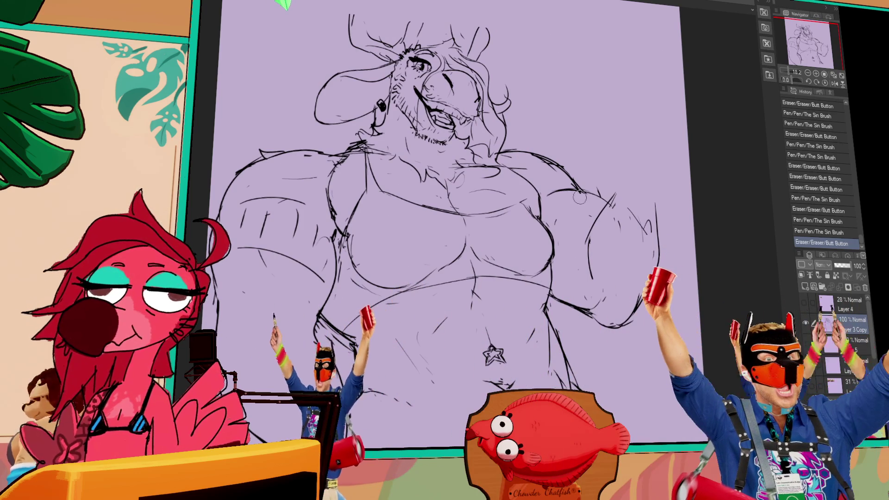
- Replace the old right arm lines with a new outline and sketch a raised fist above it
{"action": "left_click_drag", "start_coordinate": [612, 199], "coordinate": [587, 265]}
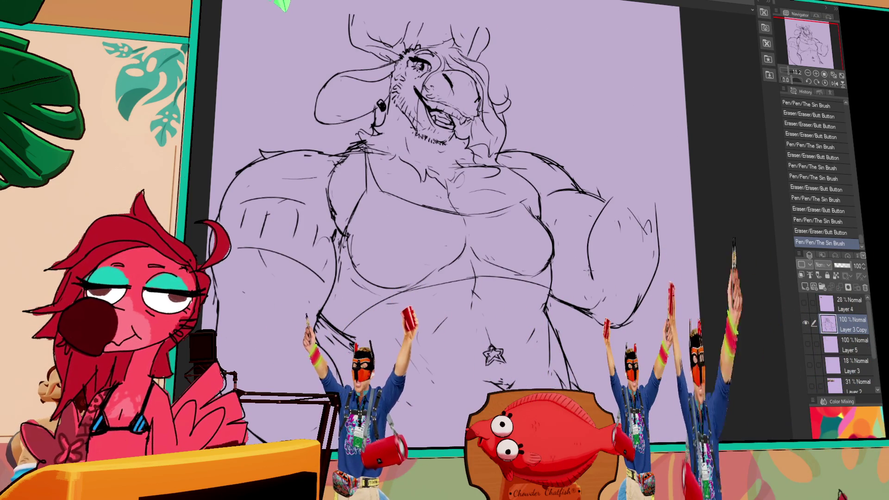
{"action": "left_click_drag", "start_coordinate": [607, 198], "coordinate": [592, 280]}
{"action": "left_click_drag", "start_coordinate": [663, 190], "coordinate": [607, 326]}
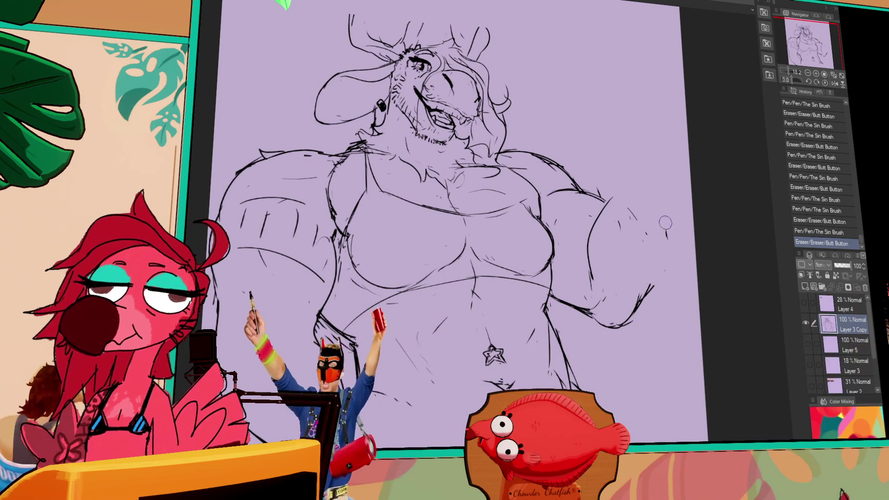
{"action": "left_click_drag", "start_coordinate": [659, 275], "coordinate": [641, 305]}
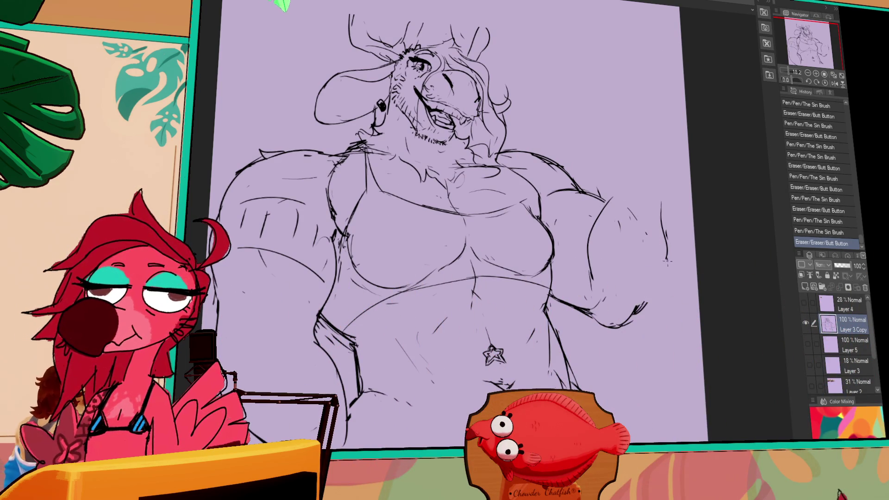
{"action": "left_click_drag", "start_coordinate": [654, 163], "coordinate": [666, 234]}
{"action": "mouse_move", "coordinate": [598, 108]}
{"action": "left_mouse_down"}
{"action": "mouse_move", "coordinate": [654, 147]}
{"action": "mouse_move", "coordinate": [577, 116]}
{"action": "mouse_move", "coordinate": [587, 153]}
{"action": "mouse_move", "coordinate": [604, 155]}
{"action": "left_mouse_up"}
{"action": "key", "text": "ctrl+z"}
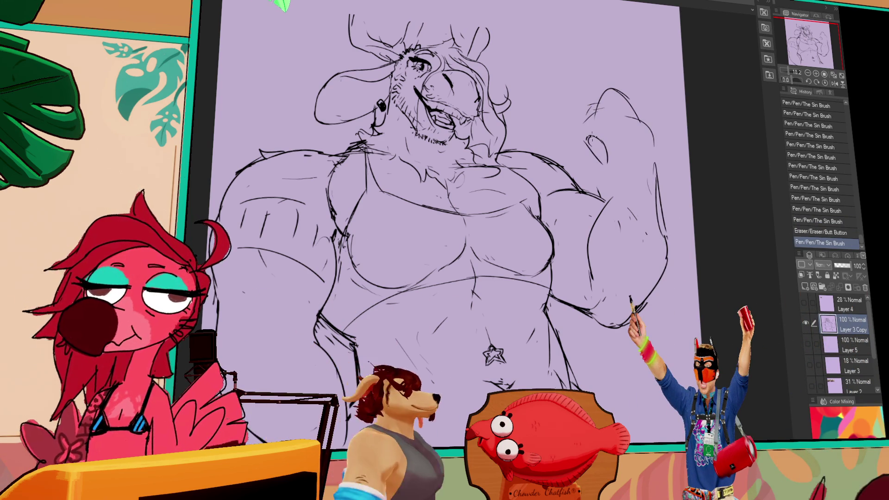
- Erase and redraw the fist's top and extend its knuckle lines
{"action": "left_click_drag", "start_coordinate": [598, 138], "coordinate": [598, 160]}
{"action": "mouse_move", "coordinate": [588, 138]}
{"action": "left_mouse_down"}
{"action": "mouse_move", "coordinate": [634, 175]}
{"action": "mouse_move", "coordinate": [621, 141]}
{"action": "left_mouse_up"}
{"action": "left_click_drag", "start_coordinate": [625, 136], "coordinate": [630, 129]}
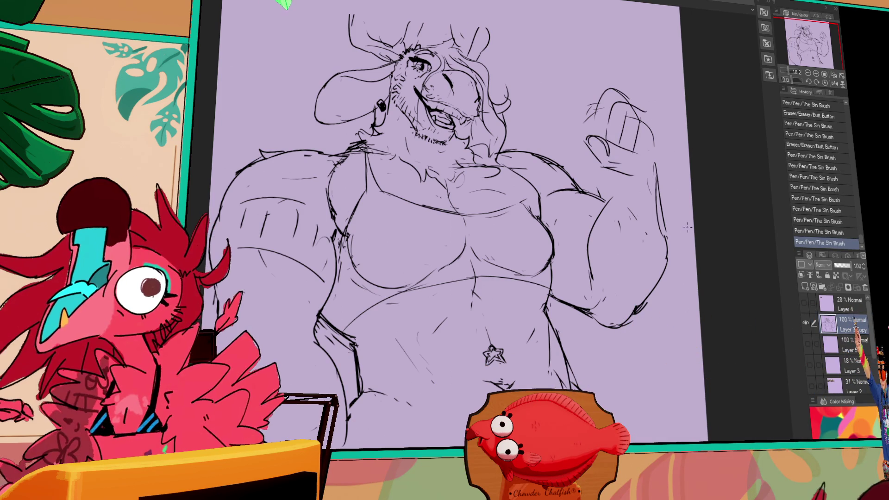
{"action": "left_click_drag", "start_coordinate": [630, 116], "coordinate": [643, 110]}
{"action": "left_click_drag", "start_coordinate": [632, 113], "coordinate": [648, 125]}
{"action": "left_click_drag", "start_coordinate": [630, 111], "coordinate": [663, 131]}
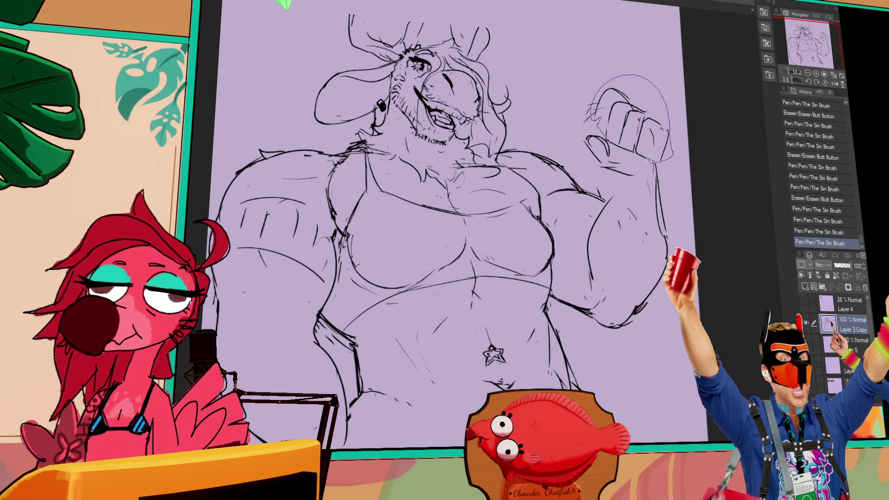
- Lasso the fist's top lines, move them upward, and deselect
{"action": "left_click_drag", "start_coordinate": [586, 81], "coordinate": [669, 157]}
{"action": "left_click_drag", "start_coordinate": [630, 120], "coordinate": [630, 113]}
{"action": "key", "text": "ctrl+d"}
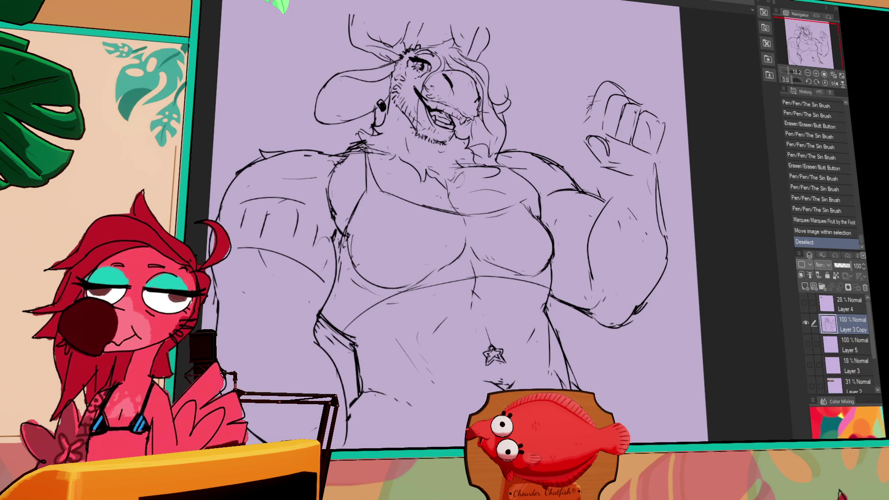
- Erase and redraw the fist's thumb outline, lower thumb and wrist lines
{"action": "scroll", "coordinate": [458, 231], "scroll_direction": "up", "scroll_amount": 1}
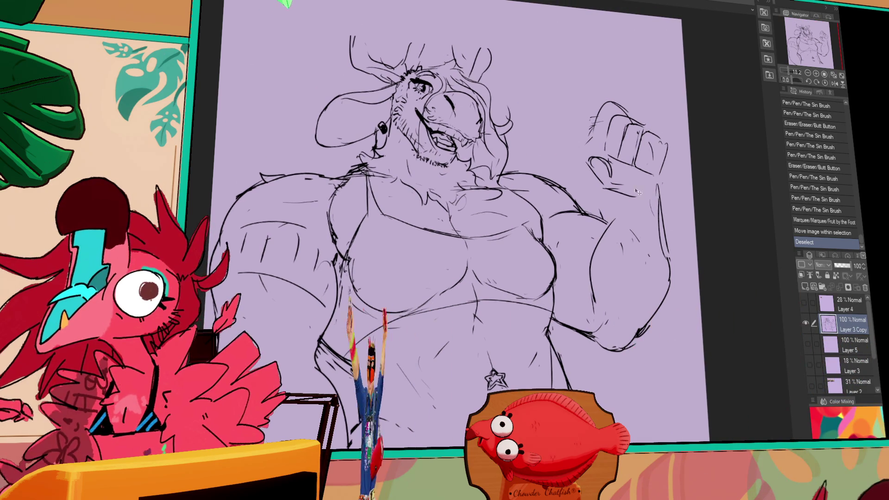
{"action": "left_click_drag", "start_coordinate": [590, 160], "coordinate": [621, 187]}
{"action": "mouse_move", "coordinate": [595, 157]}
{"action": "left_mouse_down"}
{"action": "mouse_move", "coordinate": [602, 182]}
{"action": "mouse_move", "coordinate": [595, 144]}
{"action": "left_mouse_up"}
{"action": "mouse_move", "coordinate": [577, 150]}
{"action": "left_mouse_down"}
{"action": "mouse_move", "coordinate": [590, 140]}
{"action": "mouse_move", "coordinate": [582, 155]}
{"action": "mouse_move", "coordinate": [600, 150]}
{"action": "left_mouse_up"}
{"action": "mouse_move", "coordinate": [579, 150]}
{"action": "left_mouse_down"}
{"action": "mouse_move", "coordinate": [597, 139]}
{"action": "mouse_move", "coordinate": [602, 153]}
{"action": "mouse_move", "coordinate": [600, 141]}
{"action": "left_mouse_up"}
{"action": "left_click_drag", "start_coordinate": [597, 162], "coordinate": [611, 190]}
{"action": "mouse_move", "coordinate": [598, 176]}
{"action": "left_mouse_down"}
{"action": "mouse_move", "coordinate": [609, 190]}
{"action": "mouse_move", "coordinate": [629, 173]}
{"action": "mouse_move", "coordinate": [618, 218]}
{"action": "left_mouse_up"}
{"action": "left_click_drag", "start_coordinate": [614, 180], "coordinate": [623, 197]}
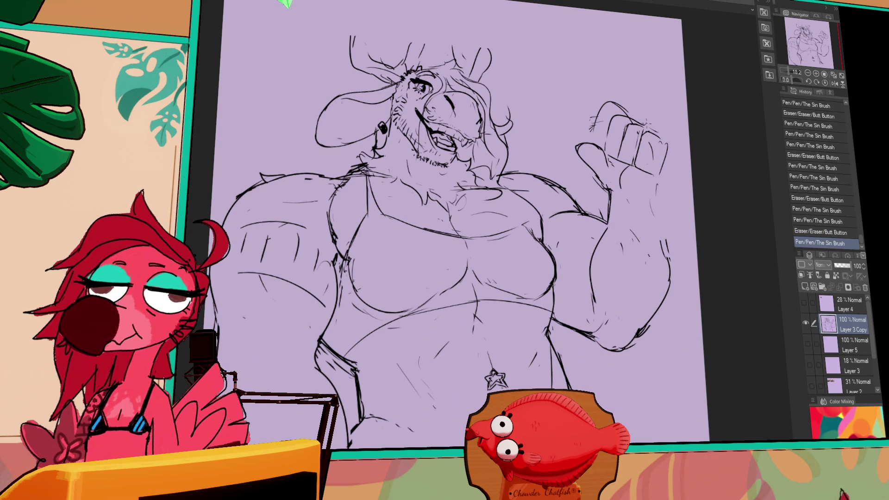
- Redraw the right knuckle outline further right and shift the whole fist with a freehand selection
{"action": "left_click_drag", "start_coordinate": [641, 125], "coordinate": [671, 153]}
{"action": "left_click_drag", "start_coordinate": [671, 148], "coordinate": [666, 178]}
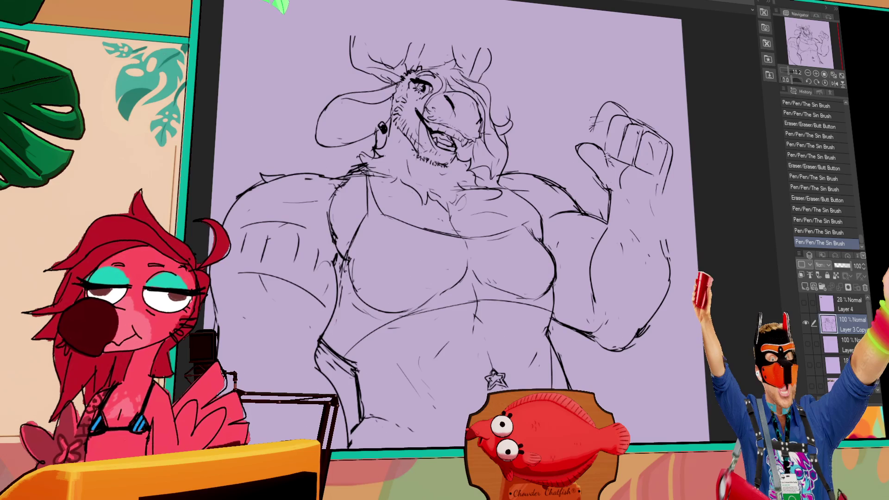
{"action": "key", "text": "m"}
{"action": "left_click_drag", "start_coordinate": [611, 157], "coordinate": [675, 162]}
{"action": "key", "text": "ctrl+d"}
{"action": "left_click_drag", "start_coordinate": [671, 148], "coordinate": [671, 176]}
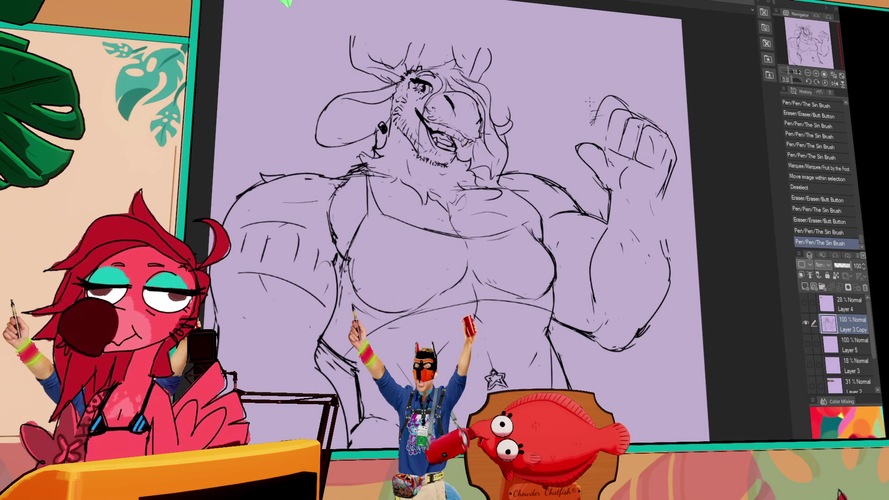
- Add strokes to the fist's left contour and a curved stroke above it, undoing failed attempts
{"action": "left_click_drag", "start_coordinate": [595, 114], "coordinate": [590, 123]}
{"action": "key", "text": "ctrl+z"}
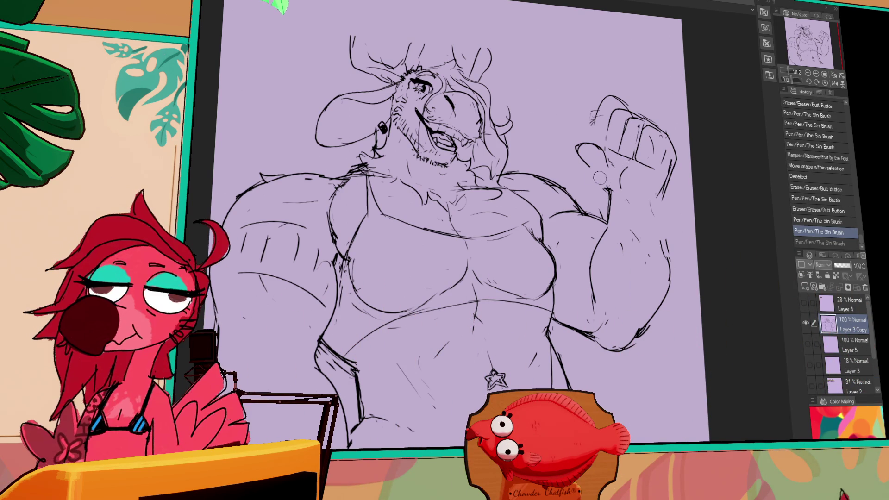
{"action": "left_click_drag", "start_coordinate": [578, 125], "coordinate": [602, 189]}
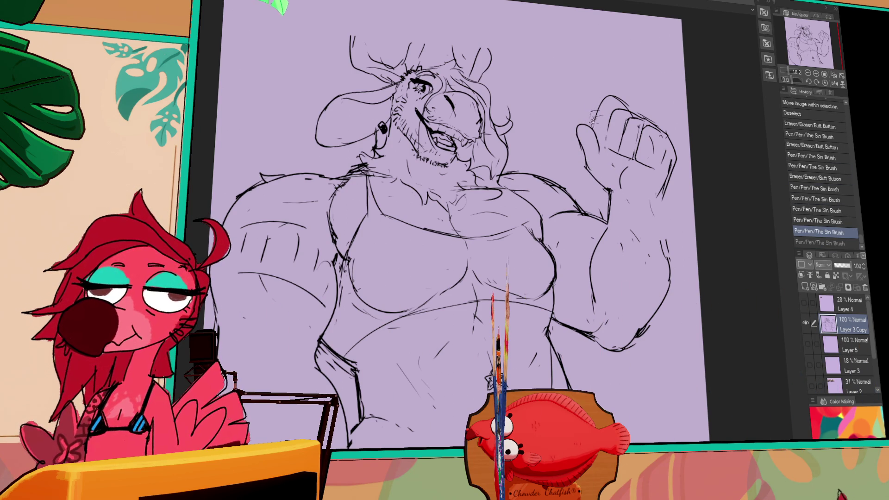
{"action": "key", "text": "ctrl+z"}
{"action": "left_click_drag", "start_coordinate": [589, 134], "coordinate": [582, 98]}
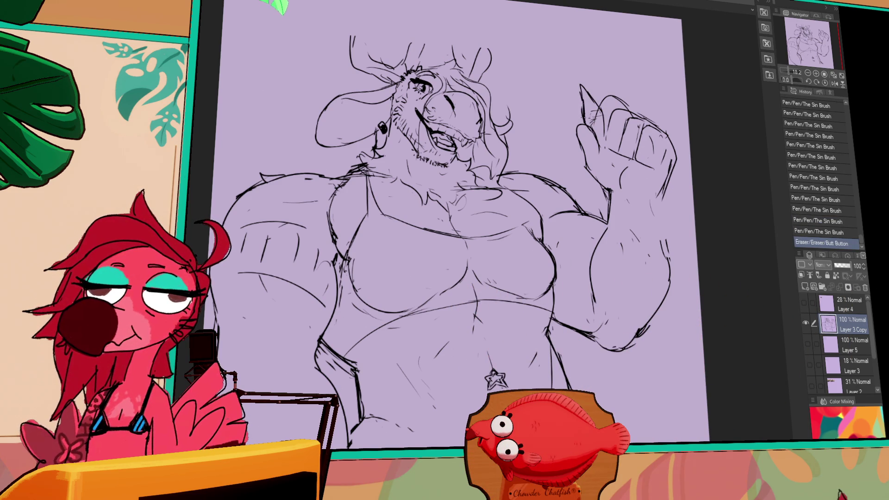
{"action": "left_click_drag", "start_coordinate": [584, 107], "coordinate": [587, 116]}
{"action": "left_click_drag", "start_coordinate": [623, 171], "coordinate": [638, 159]}
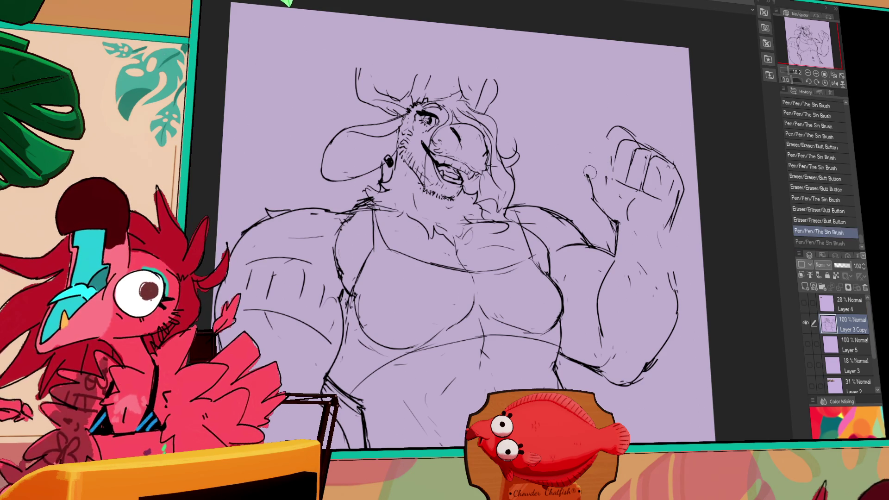
- Erase the fist's top strokes and redraw the top of the hand as open fingers
{"action": "left_click_drag", "start_coordinate": [582, 174], "coordinate": [576, 158]}
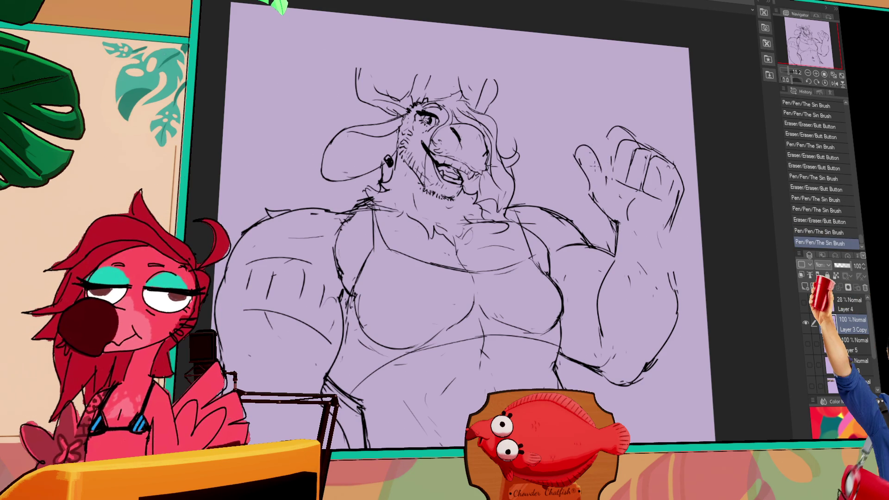
{"action": "left_click_drag", "start_coordinate": [629, 137], "coordinate": [650, 151]}
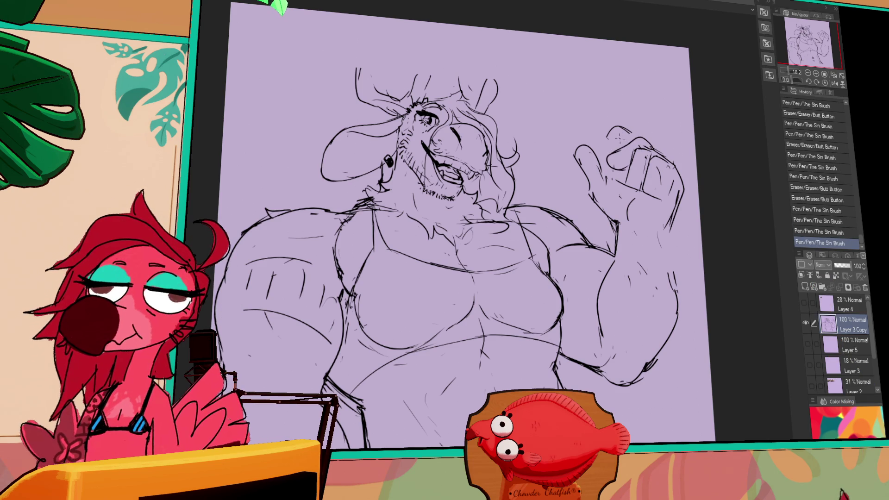
{"action": "left_click_drag", "start_coordinate": [601, 121], "coordinate": [623, 126]}
{"action": "left_click_drag", "start_coordinate": [607, 132], "coordinate": [641, 138]}
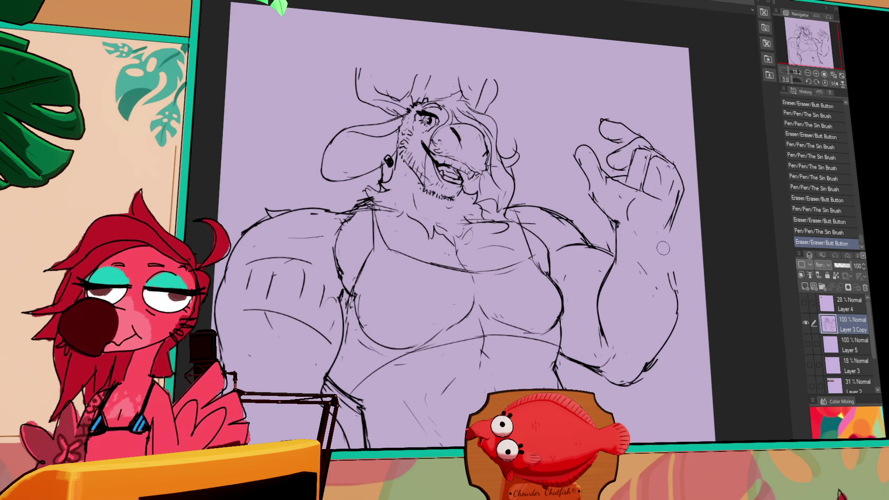
- Redraw the lower forearm lines and lasso the raised hand to move it into place
{"action": "left_click_drag", "start_coordinate": [671, 319], "coordinate": [646, 375]}
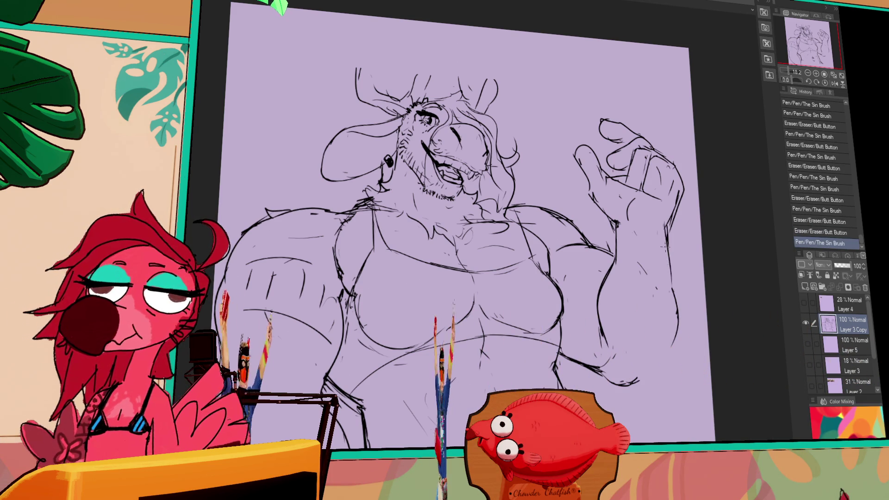
{"action": "mouse_move", "coordinate": [662, 223]}
{"action": "left_mouse_down"}
{"action": "mouse_move", "coordinate": [708, 194]}
{"action": "mouse_move", "coordinate": [695, 186]}
{"action": "mouse_move", "coordinate": [693, 211]}
{"action": "mouse_move", "coordinate": [654, 207]}
{"action": "mouse_move", "coordinate": [612, 231]}
{"action": "left_mouse_up"}
{"action": "key", "text": "ctrl+d"}
{"action": "mouse_move", "coordinate": [612, 213]}
{"action": "left_mouse_down"}
{"action": "mouse_move", "coordinate": [613, 250]}
{"action": "mouse_move", "coordinate": [612, 218]}
{"action": "left_mouse_up"}
- Touch up the hand outline, redraw the wrist lines, and redraw the right arm's outer line
{"action": "left_click_drag", "start_coordinate": [598, 199], "coordinate": [618, 241]}
{"action": "mouse_move", "coordinate": [621, 222]}
{"action": "left_mouse_down"}
{"action": "mouse_move", "coordinate": [623, 246]}
{"action": "mouse_move", "coordinate": [664, 248]}
{"action": "mouse_move", "coordinate": [669, 264]}
{"action": "left_mouse_up"}
{"action": "left_click_drag", "start_coordinate": [668, 223], "coordinate": [674, 287]}
{"action": "left_click_drag", "start_coordinate": [671, 259], "coordinate": [679, 336]}
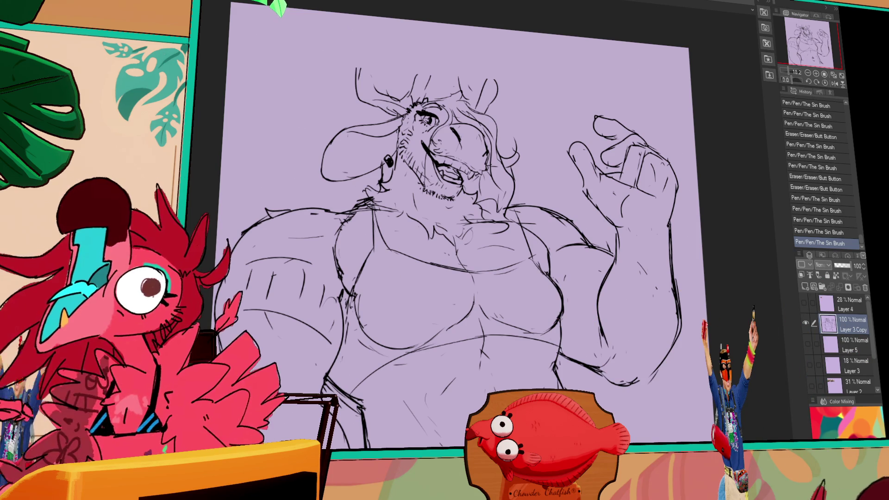
{"action": "left_click_drag", "start_coordinate": [537, 207], "coordinate": [543, 209]}
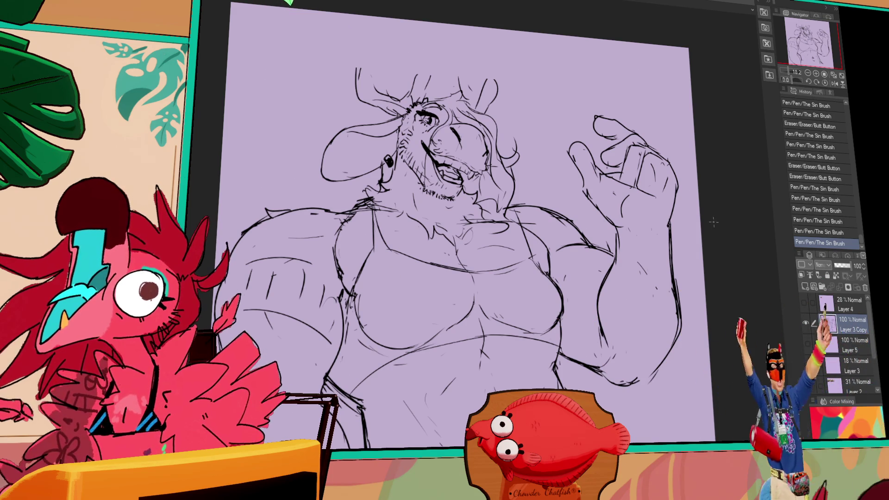
- Erase stray sketch lines and touch up strokes near the canvas's left edge
{"action": "left_click_drag", "start_coordinate": [278, 393], "coordinate": [313, 358]}
{"action": "left_click_drag", "start_coordinate": [307, 352], "coordinate": [310, 356]}
{"action": "mouse_move", "coordinate": [262, 308]}
{"action": "left_mouse_down"}
{"action": "mouse_move", "coordinate": [262, 319]}
{"action": "mouse_move", "coordinate": [263, 310]}
{"action": "left_mouse_up"}
{"action": "left_click_drag", "start_coordinate": [258, 277], "coordinate": [261, 315]}
{"action": "left_click_drag", "start_coordinate": [260, 296], "coordinate": [263, 308]}
{"action": "left_click_drag", "start_coordinate": [257, 273], "coordinate": [262, 310]}
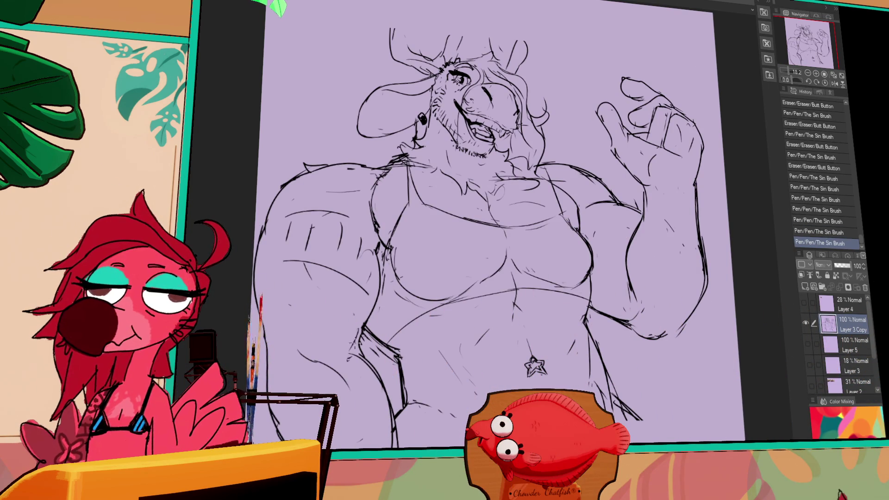
- Redraw the curved ear strokes atop the head, undoing one misplaced stroke
{"action": "left_click_drag", "start_coordinate": [527, 168], "coordinate": [535, 174]}
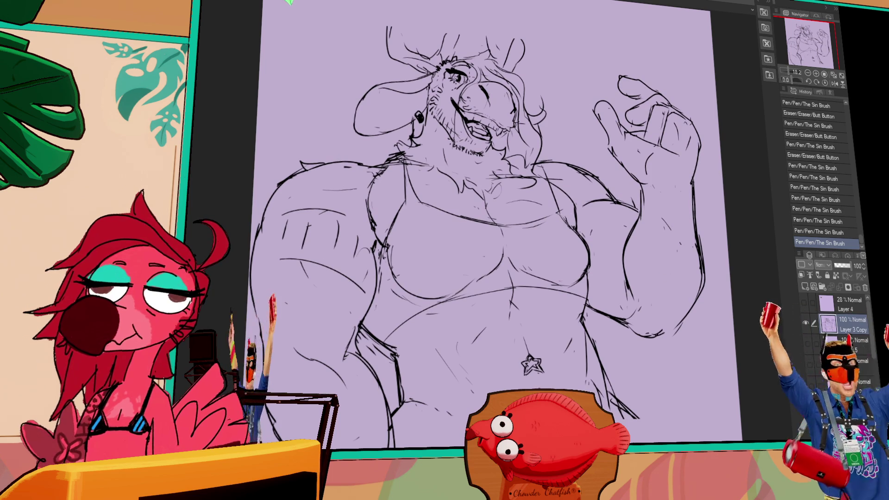
{"action": "left_click_drag", "start_coordinate": [445, 58], "coordinate": [461, 45]}
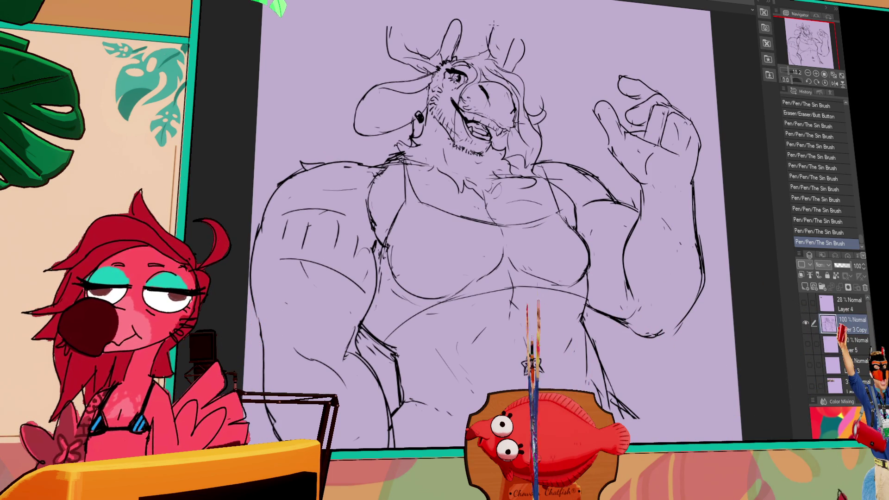
{"action": "key", "text": "ctrl+z"}
{"action": "mouse_move", "coordinate": [489, 51]}
{"action": "left_mouse_down"}
{"action": "mouse_move", "coordinate": [506, 46]}
{"action": "mouse_move", "coordinate": [470, 34]}
{"action": "mouse_move", "coordinate": [495, 47]}
{"action": "left_mouse_up"}
{"action": "left_click_drag", "start_coordinate": [491, 48], "coordinate": [500, 18]}
- Draw a bold left antler from the head's upper left, adding an upper prong
{"action": "left_click_drag", "start_coordinate": [516, 49], "coordinate": [516, 163]}
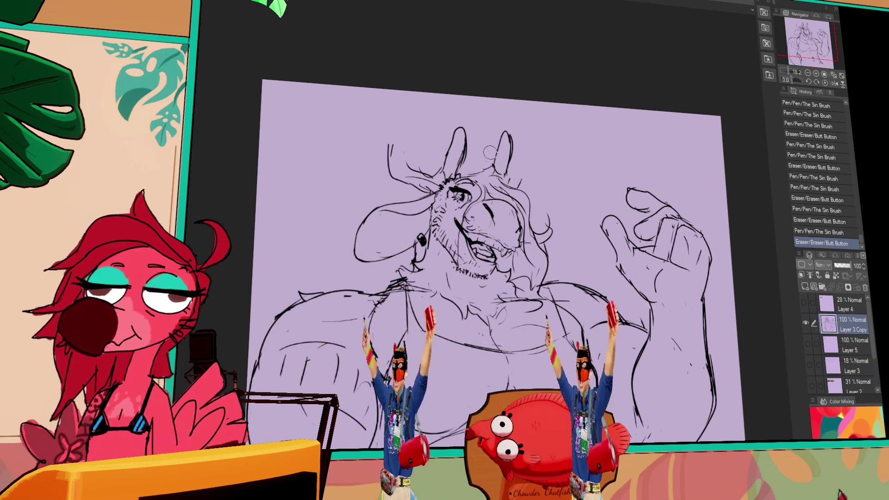
{"action": "left_click_drag", "start_coordinate": [428, 97], "coordinate": [407, 147]}
{"action": "mouse_move", "coordinate": [601, 290]}
{"action": "left_mouse_down"}
{"action": "mouse_move", "coordinate": [604, 248]}
{"action": "mouse_move", "coordinate": [642, 251]}
{"action": "left_mouse_up"}
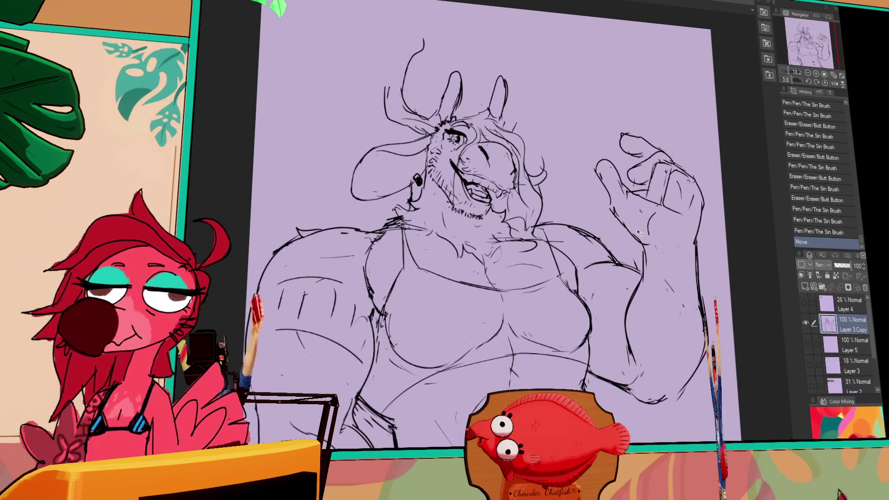
{"action": "key", "text": "p"}
{"action": "mouse_move", "coordinate": [408, 135]}
{"action": "left_mouse_down"}
{"action": "mouse_move", "coordinate": [391, 120]}
{"action": "mouse_move", "coordinate": [400, 130]}
{"action": "mouse_move", "coordinate": [372, 44]}
{"action": "mouse_move", "coordinate": [383, 99]}
{"action": "left_mouse_up"}
{"action": "mouse_move", "coordinate": [383, 39]}
{"action": "left_mouse_down"}
{"action": "mouse_move", "coordinate": [384, 94]}
{"action": "mouse_move", "coordinate": [422, 40]}
{"action": "mouse_move", "coordinate": [429, 61]}
{"action": "left_mouse_up"}
{"action": "left_click_drag", "start_coordinate": [531, 116], "coordinate": [525, 145]}
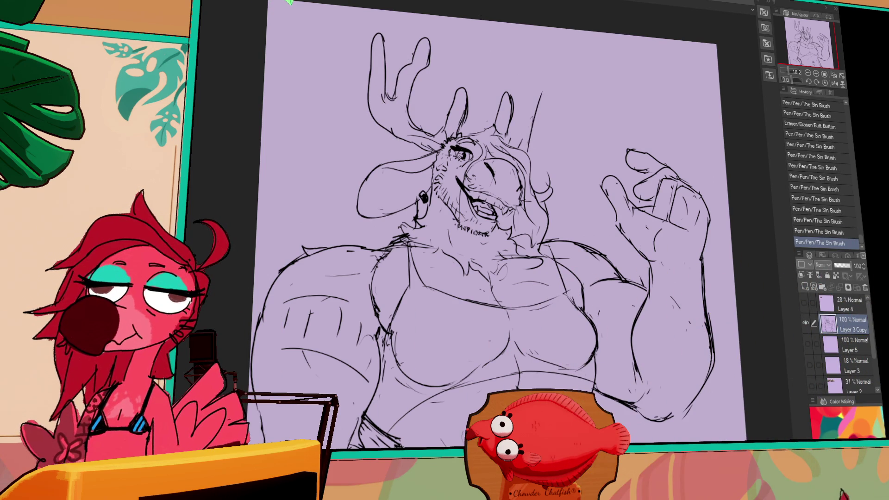
- Lasso-select the left antler, move it upward, deselect, and tidy its lines
{"action": "left_click_drag", "start_coordinate": [442, 131], "coordinate": [437, 139]}
{"action": "left_click_drag", "start_coordinate": [394, 93], "coordinate": [394, 81]}
{"action": "key", "text": "ctrl+d"}
{"action": "left_click_drag", "start_coordinate": [436, 145], "coordinate": [442, 150]}
- Redraw the right antler's tip and outer edge, adding a stroke at the head's side
{"action": "left_click_drag", "start_coordinate": [558, 148], "coordinate": [562, 152]}
{"action": "mouse_move", "coordinate": [509, 94]}
{"action": "left_mouse_down"}
{"action": "mouse_move", "coordinate": [512, 101]}
{"action": "mouse_move", "coordinate": [520, 65]}
{"action": "mouse_move", "coordinate": [530, 90]}
{"action": "mouse_move", "coordinate": [544, 51]}
{"action": "mouse_move", "coordinate": [539, 74]}
{"action": "left_mouse_up"}
{"action": "mouse_move", "coordinate": [532, 111]}
{"action": "left_mouse_down"}
{"action": "mouse_move", "coordinate": [558, 45]}
{"action": "mouse_move", "coordinate": [551, 99]}
{"action": "left_mouse_up"}
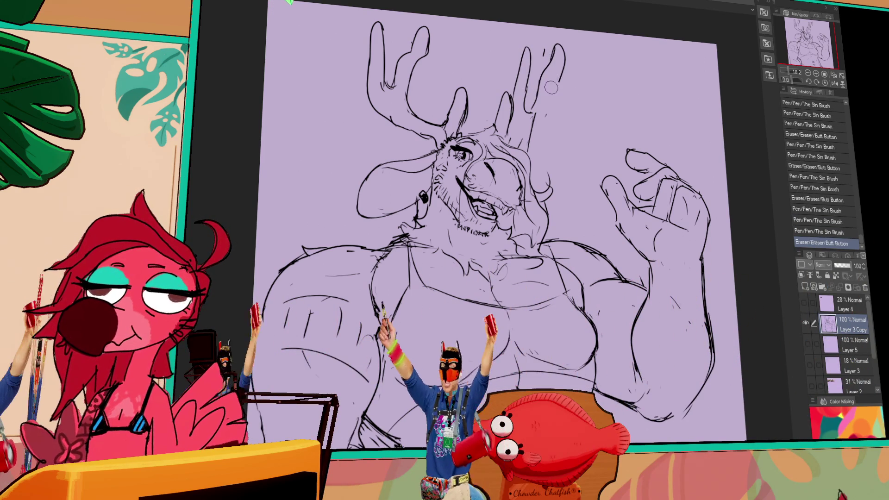
{"action": "mouse_move", "coordinate": [525, 204]}
{"action": "left_mouse_down"}
{"action": "mouse_move", "coordinate": [546, 160]}
{"action": "mouse_move", "coordinate": [540, 128]}
{"action": "left_mouse_up"}
- Move the right antler into place and redraw the eye on the face
{"action": "key", "text": "m"}
{"action": "key", "text": "ctrl+d"}
{"action": "left_click_drag", "start_coordinate": [459, 149], "coordinate": [467, 155]}
{"action": "left_click_drag", "start_coordinate": [465, 151], "coordinate": [468, 155]}
- Redraw the forearm strokes, refine the right antler's base, and flip the canvas horizontally
{"action": "left_click_drag", "start_coordinate": [611, 264], "coordinate": [631, 251]}
{"action": "left_click_drag", "start_coordinate": [630, 250], "coordinate": [633, 245]}
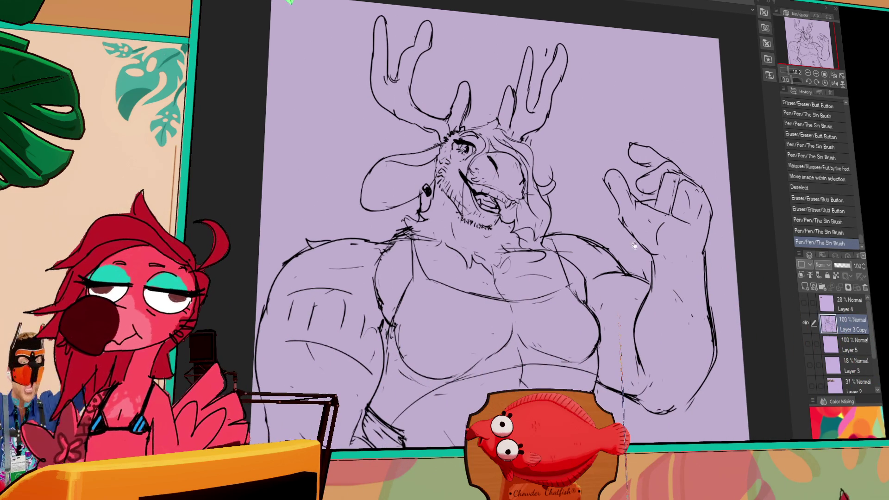
{"action": "mouse_move", "coordinate": [296, 301]}
{"action": "left_mouse_down"}
{"action": "mouse_move", "coordinate": [324, 320]}
{"action": "mouse_move", "coordinate": [290, 325]}
{"action": "mouse_move", "coordinate": [345, 319]}
{"action": "mouse_move", "coordinate": [315, 324]}
{"action": "left_mouse_up"}
{"action": "mouse_move", "coordinate": [397, 69]}
{"action": "left_mouse_down"}
{"action": "mouse_move", "coordinate": [409, 115]}
{"action": "mouse_move", "coordinate": [382, 125]}
{"action": "mouse_move", "coordinate": [397, 121]}
{"action": "left_mouse_up"}
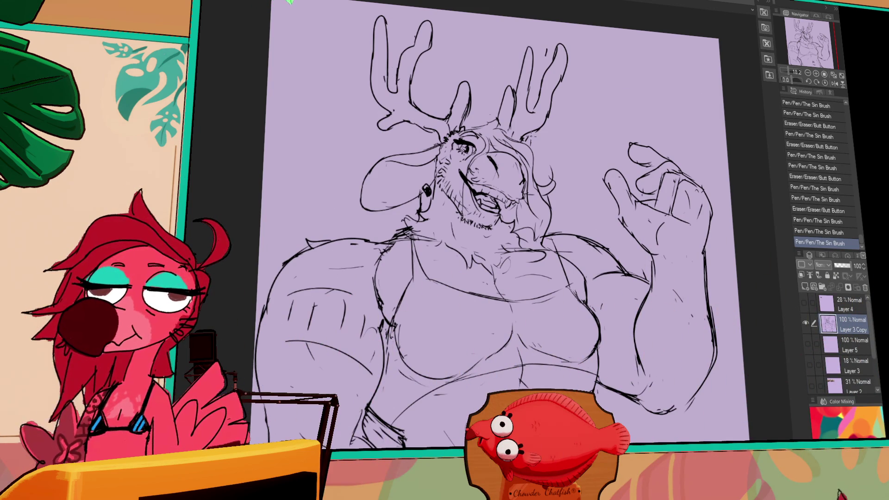
{"action": "left_click_drag", "start_coordinate": [544, 131], "coordinate": [553, 139]}
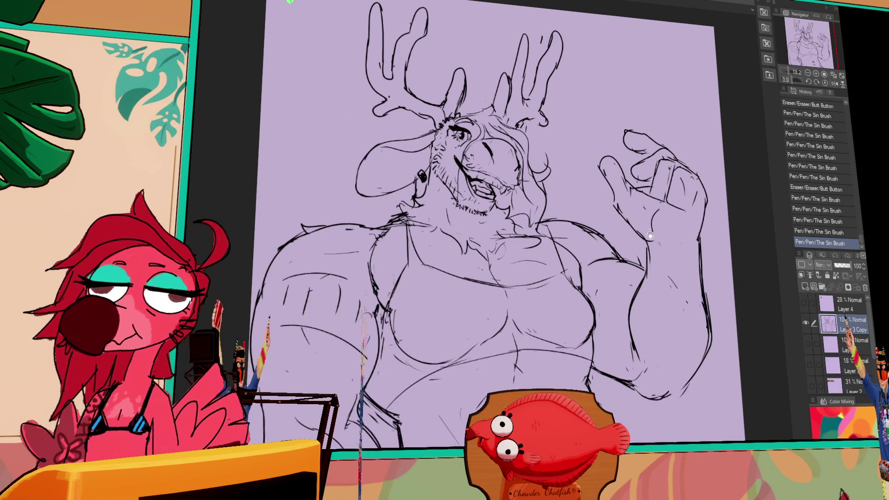
{"action": "left_click", "coordinate": [833, 84]}
- Flip the canvas back and erase stray sketch lines around the raised arm
{"action": "left_click", "coordinate": [834, 84]}
{"action": "left_click_drag", "start_coordinate": [420, 248], "coordinate": [500, 248]}
{"action": "left_click_drag", "start_coordinate": [364, 271], "coordinate": [390, 264]}
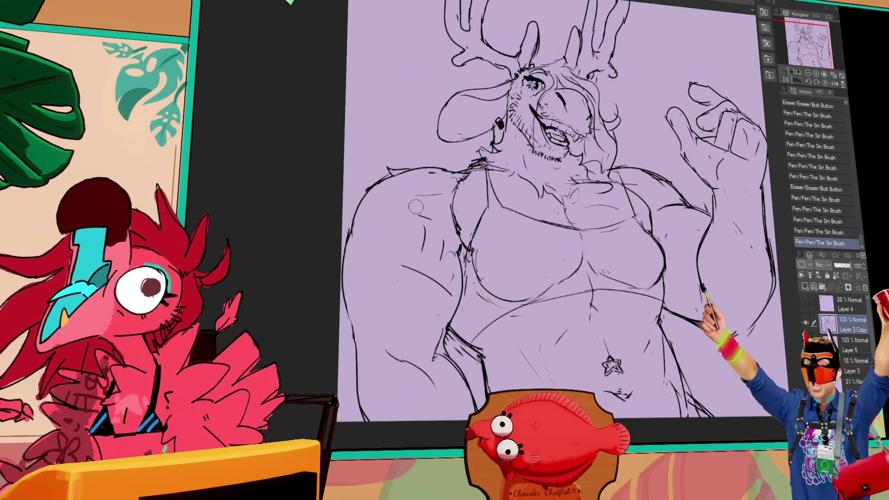
{"action": "mouse_move", "coordinate": [681, 208]}
{"action": "left_mouse_down"}
{"action": "mouse_move", "coordinate": [697, 218]}
{"action": "mouse_move", "coordinate": [675, 214]}
{"action": "left_mouse_up"}
{"action": "left_click_drag", "start_coordinate": [639, 250], "coordinate": [644, 263]}
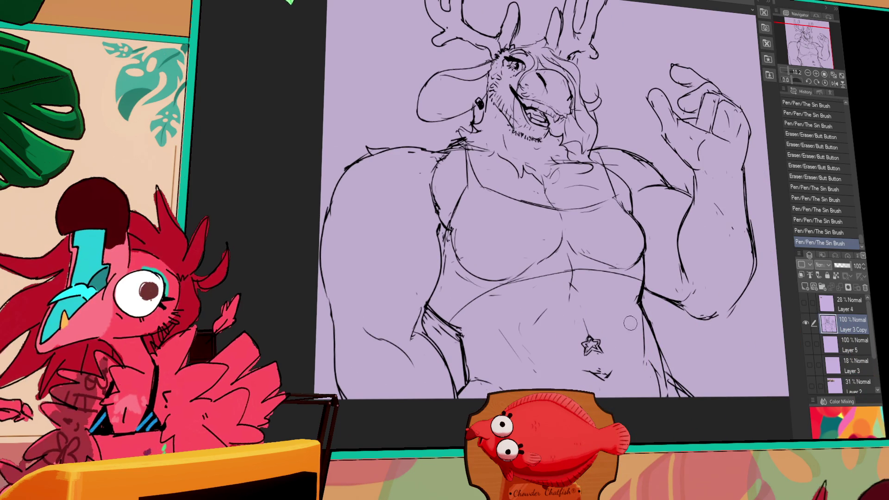
- Erase and redraw several more line segments on the arm
{"action": "left_click_drag", "start_coordinate": [646, 346], "coordinate": [653, 343]}
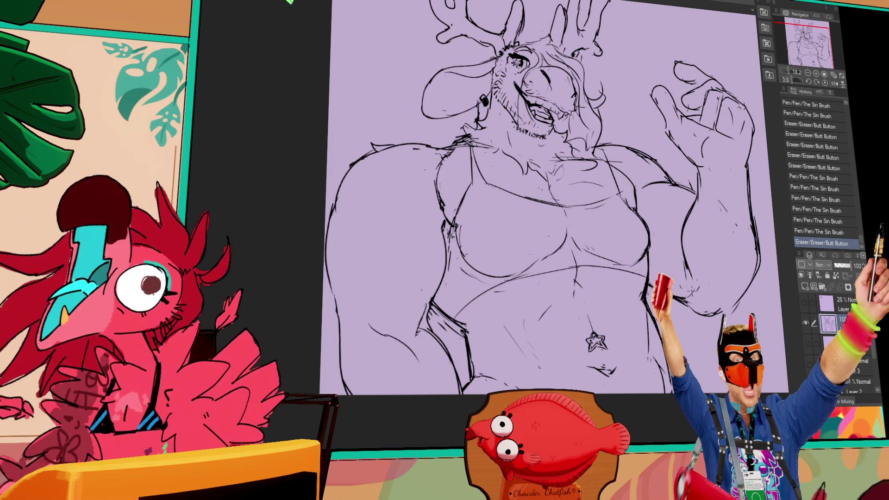
{"action": "left_click_drag", "start_coordinate": [653, 343], "coordinate": [655, 335]}
{"action": "left_click_drag", "start_coordinate": [481, 324], "coordinate": [467, 318]}
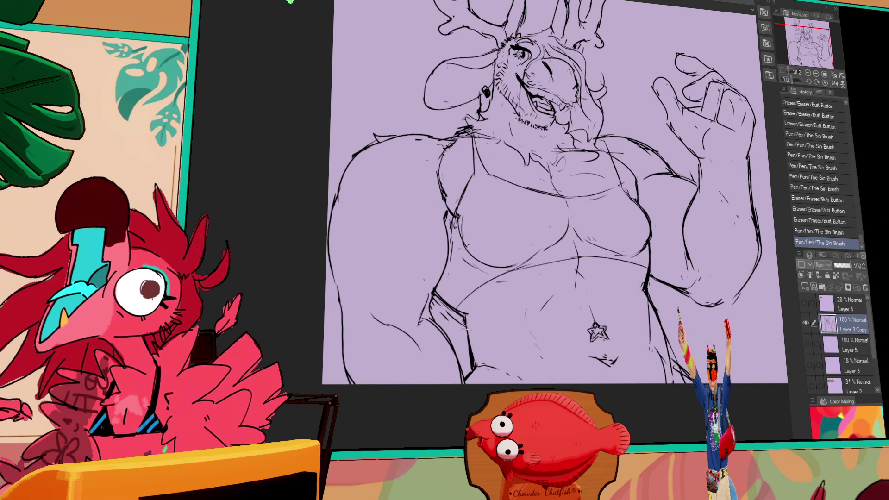
{"action": "mouse_move", "coordinate": [468, 324]}
{"action": "left_mouse_down"}
{"action": "mouse_move", "coordinate": [474, 331]}
{"action": "mouse_move", "coordinate": [470, 319]}
{"action": "left_mouse_up"}
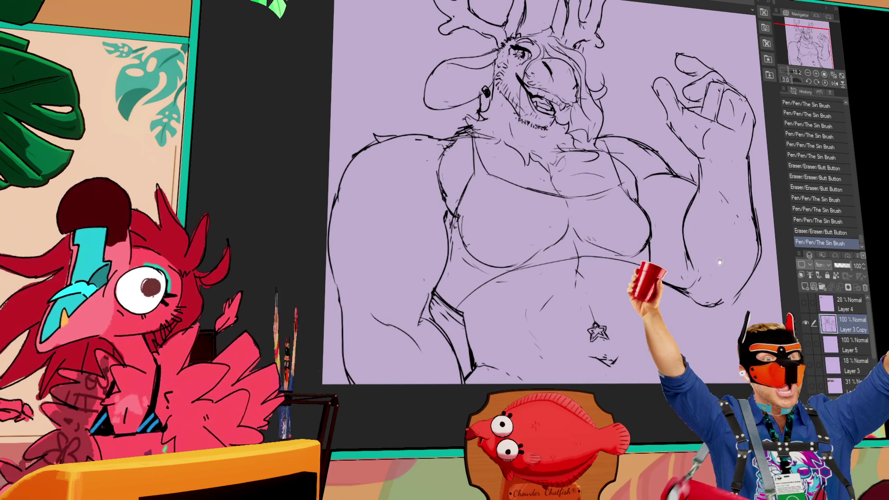
{"action": "left_click_drag", "start_coordinate": [698, 283], "coordinate": [694, 284]}
- Draw new lines along the hips and down the right hip with small marks
{"action": "left_click_drag", "start_coordinate": [467, 324], "coordinate": [506, 350]}
{"action": "mouse_move", "coordinate": [503, 343]}
{"action": "left_mouse_down"}
{"action": "mouse_move", "coordinate": [505, 354]}
{"action": "mouse_move", "coordinate": [509, 345]}
{"action": "mouse_move", "coordinate": [531, 353]}
{"action": "left_mouse_up"}
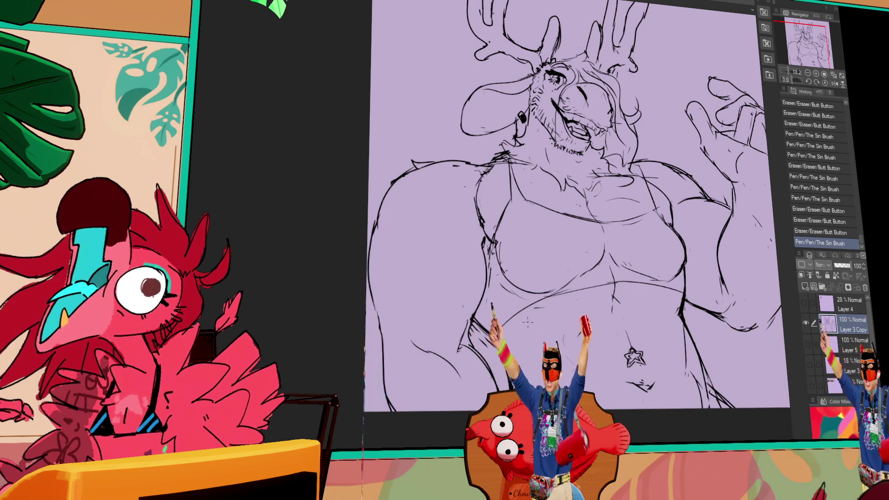
{"action": "left_click_drag", "start_coordinate": [501, 341], "coordinate": [509, 388]}
{"action": "left_click_drag", "start_coordinate": [511, 338], "coordinate": [519, 345]}
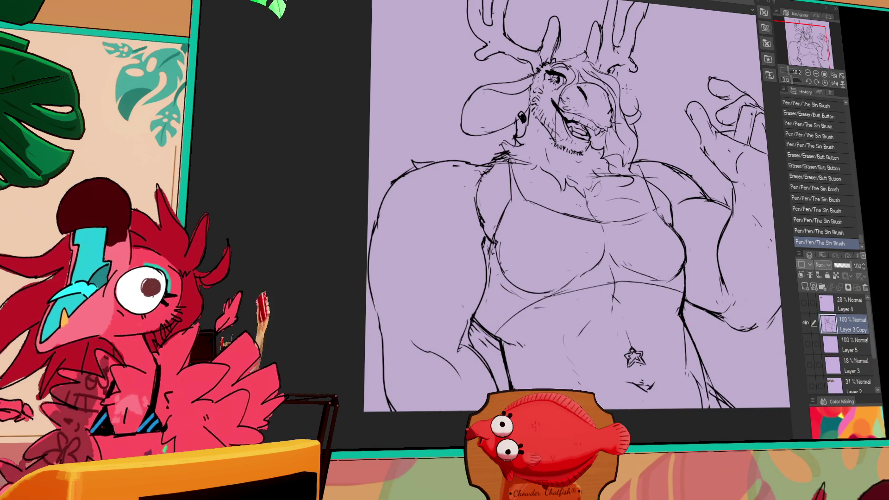
- Erase and redraw the chest and hip outline strokes
{"action": "left_click_drag", "start_coordinate": [481, 250], "coordinate": [484, 336]}
{"action": "mouse_move", "coordinate": [468, 283]}
{"action": "left_mouse_down"}
{"action": "mouse_move", "coordinate": [493, 338]}
{"action": "mouse_move", "coordinate": [476, 335]}
{"action": "mouse_move", "coordinate": [477, 353]}
{"action": "left_mouse_up"}
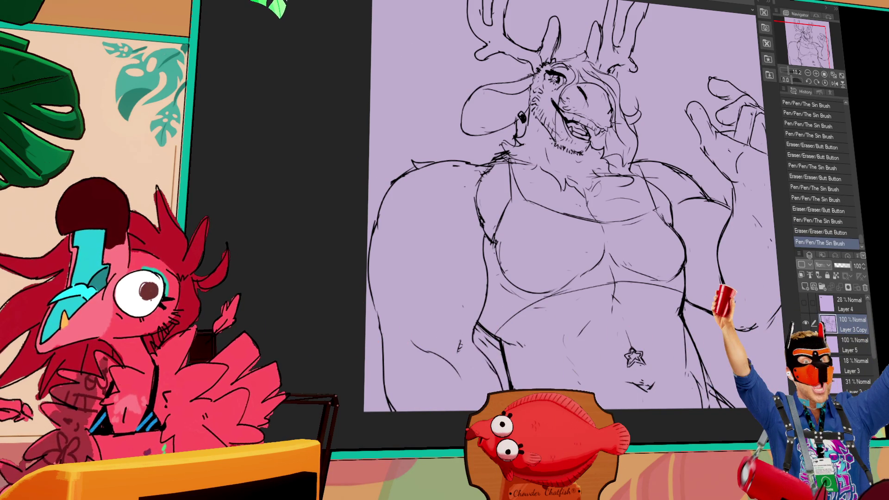
{"action": "key", "text": "ctrl+y"}
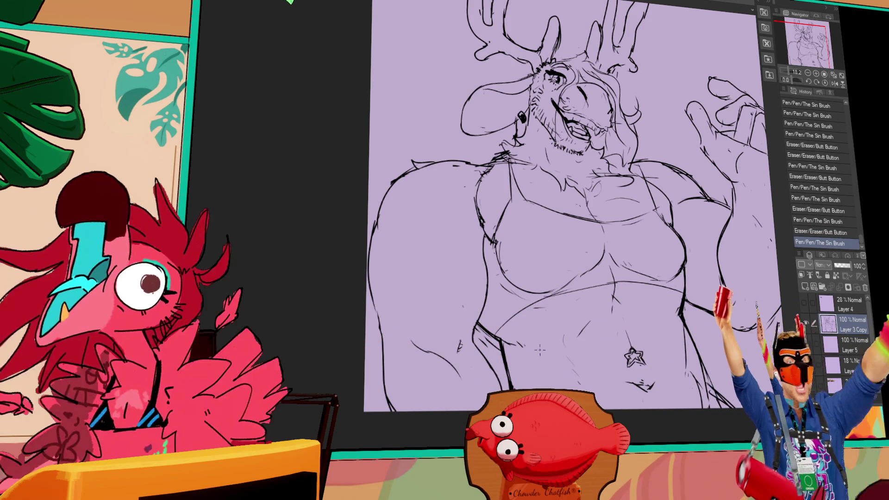
{"action": "left_click", "coordinate": [682, 207]}
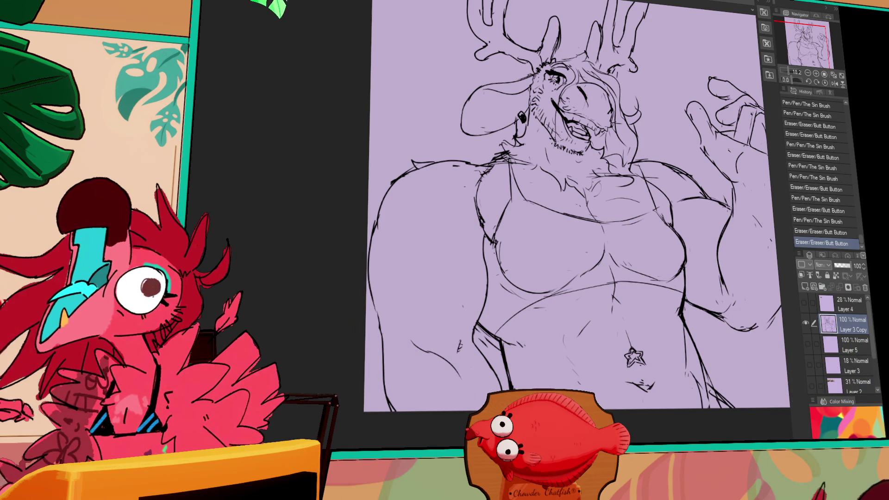
{"action": "mouse_move", "coordinate": [682, 207]}
{"action": "left_mouse_down"}
{"action": "mouse_move", "coordinate": [706, 220]}
{"action": "mouse_move", "coordinate": [706, 203]}
{"action": "mouse_move", "coordinate": [669, 178]}
{"action": "mouse_move", "coordinate": [627, 229]}
{"action": "left_mouse_up"}
{"action": "left_click_drag", "start_coordinate": [513, 227], "coordinate": [514, 250]}
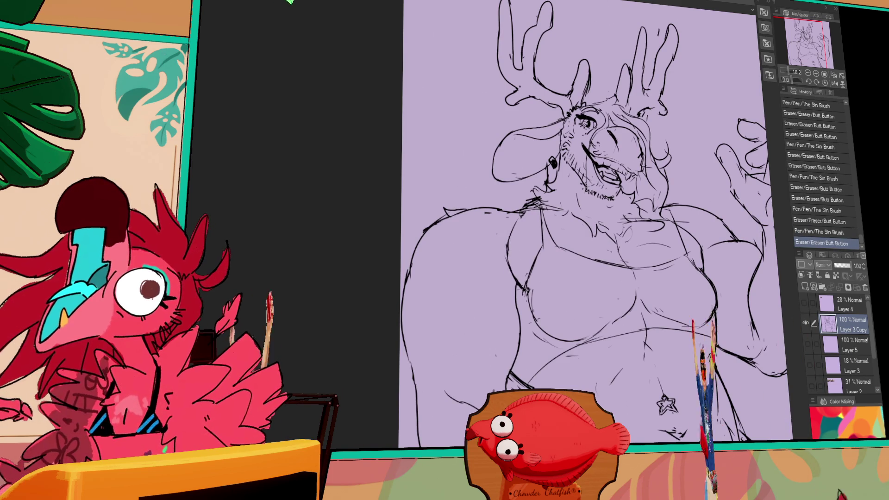
- Add small fur tufts across the chest and erase a line near the neck
{"action": "mouse_move", "coordinate": [740, 217]}
{"action": "left_mouse_down"}
{"action": "mouse_move", "coordinate": [748, 230]}
{"action": "mouse_move", "coordinate": [742, 222]}
{"action": "left_mouse_up"}
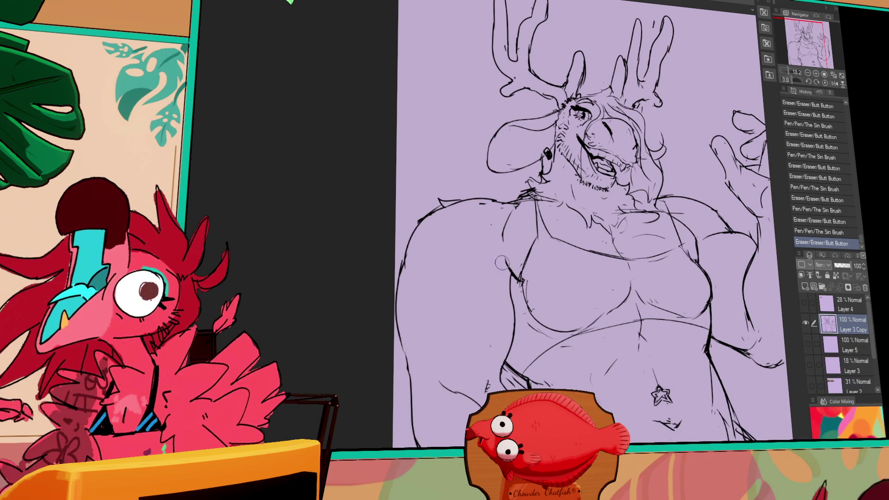
{"action": "left_click_drag", "start_coordinate": [500, 253], "coordinate": [505, 259]}
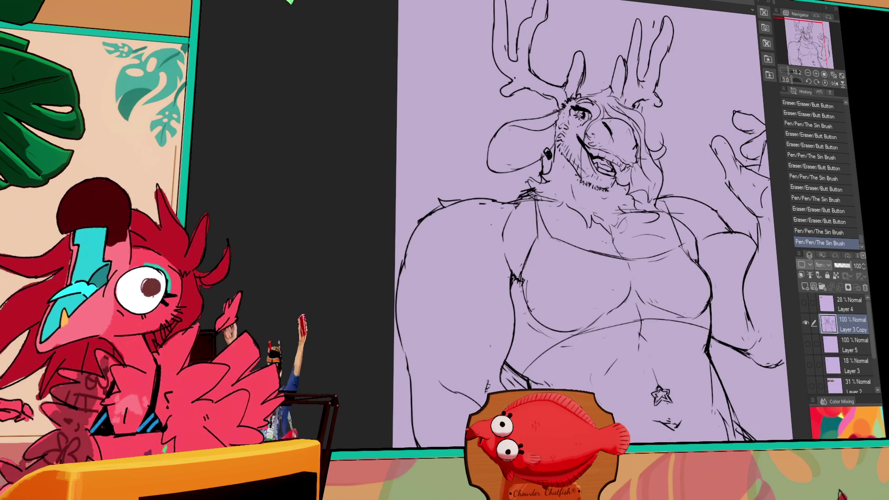
{"action": "key", "text": "ctrl+z"}
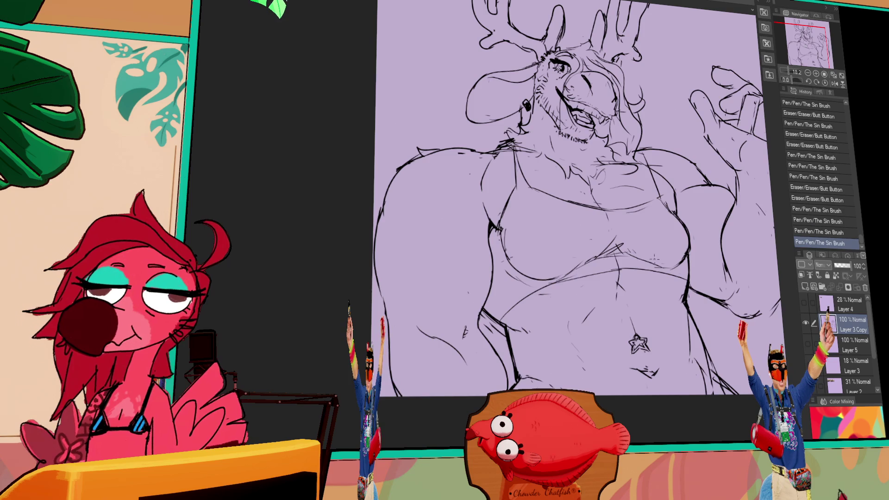
{"action": "left_click_drag", "start_coordinate": [733, 210], "coordinate": [719, 232]}
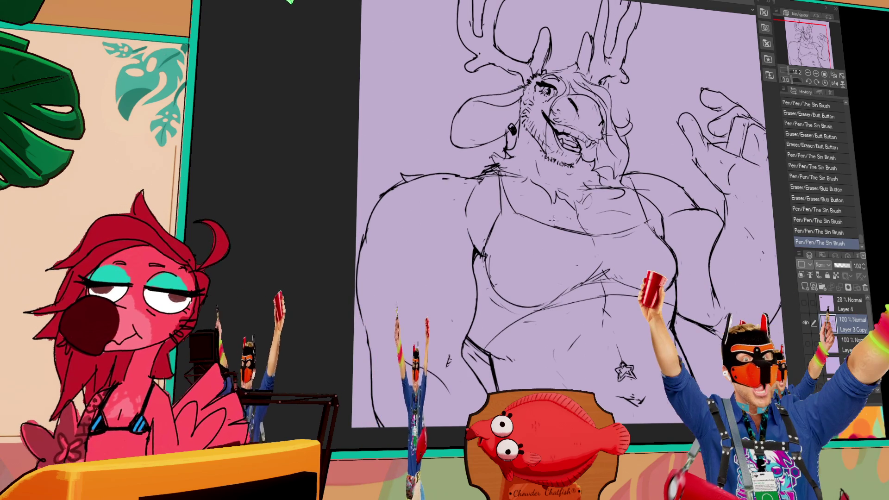
{"action": "mouse_move", "coordinate": [531, 192]}
{"action": "left_mouse_down"}
{"action": "mouse_move", "coordinate": [522, 193]}
{"action": "mouse_move", "coordinate": [530, 201]}
{"action": "mouse_move", "coordinate": [489, 198]}
{"action": "left_mouse_up"}
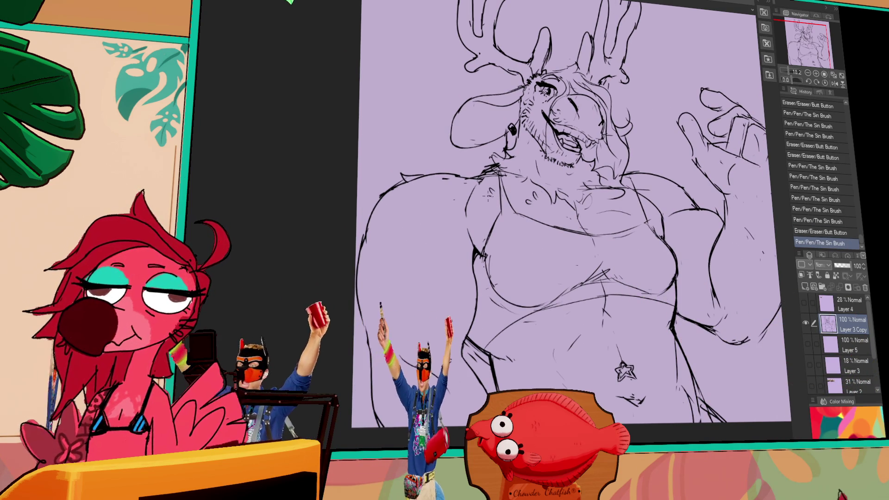
{"action": "left_click_drag", "start_coordinate": [574, 189], "coordinate": [579, 193]}
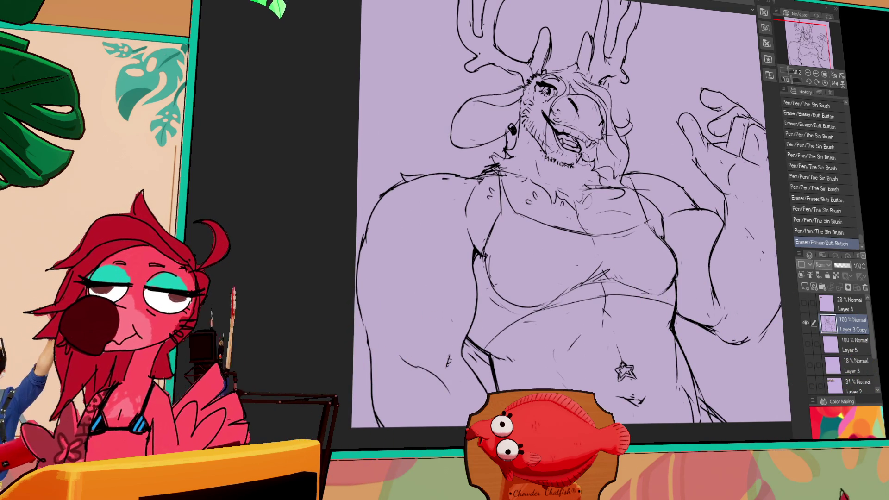
{"action": "left_click_drag", "start_coordinate": [579, 159], "coordinate": [583, 166]}
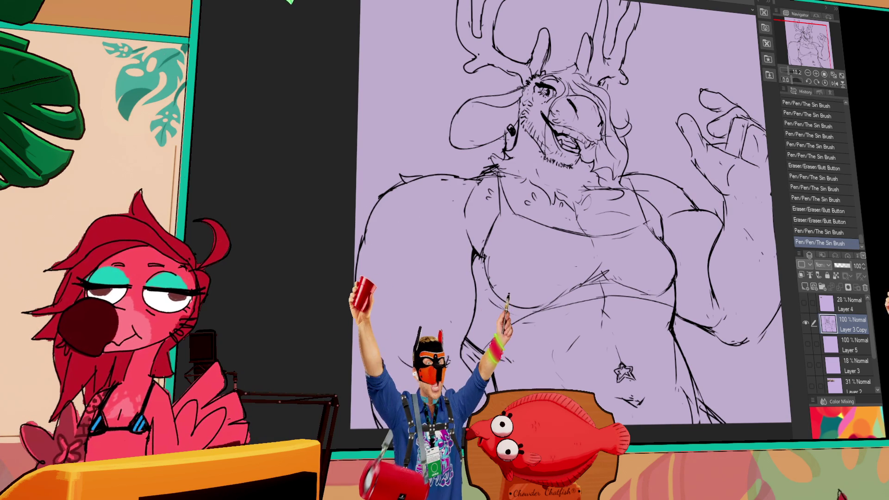
{"action": "key", "text": "ctrl+z"}
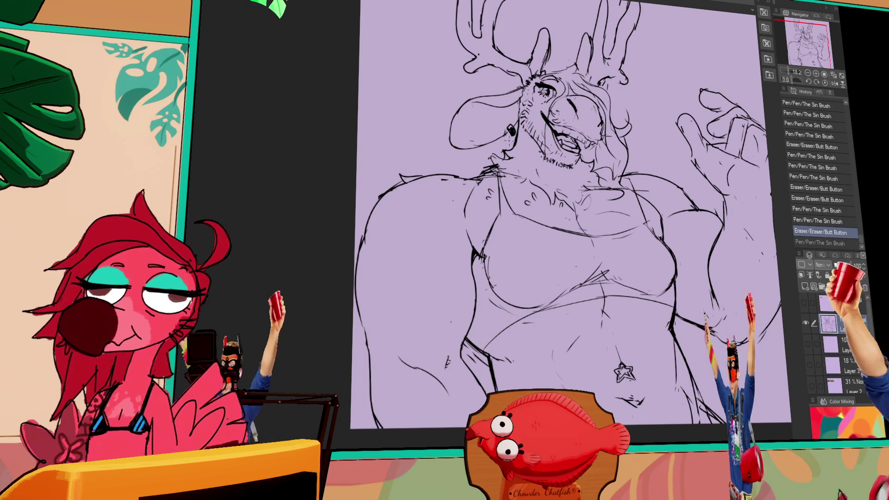
{"action": "key", "text": "ctrl+y"}
{"action": "scroll", "coordinate": [556, 232], "scroll_direction": "up", "scroll_amount": 1}
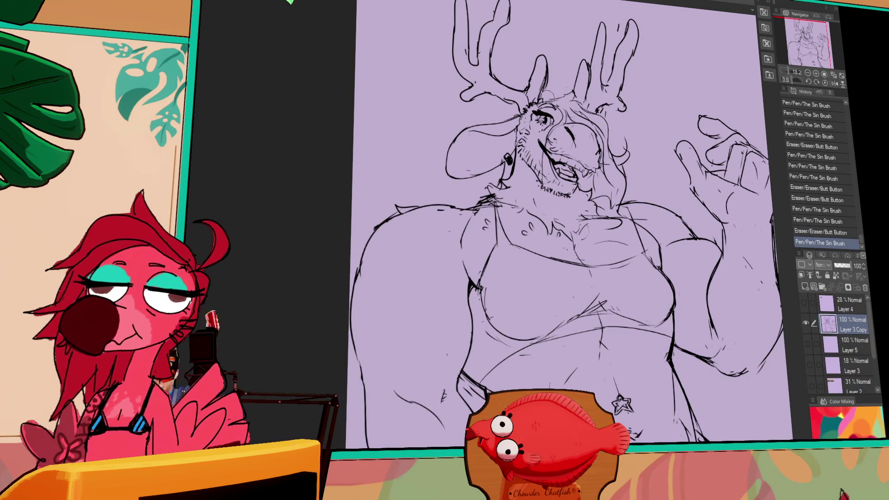
- Touch up a mark near the antler base, then undo the unwanted strokes
{"action": "left_click_drag", "start_coordinate": [552, 91], "coordinate": [563, 100]}
{"action": "key", "text": "ctrl+z"}
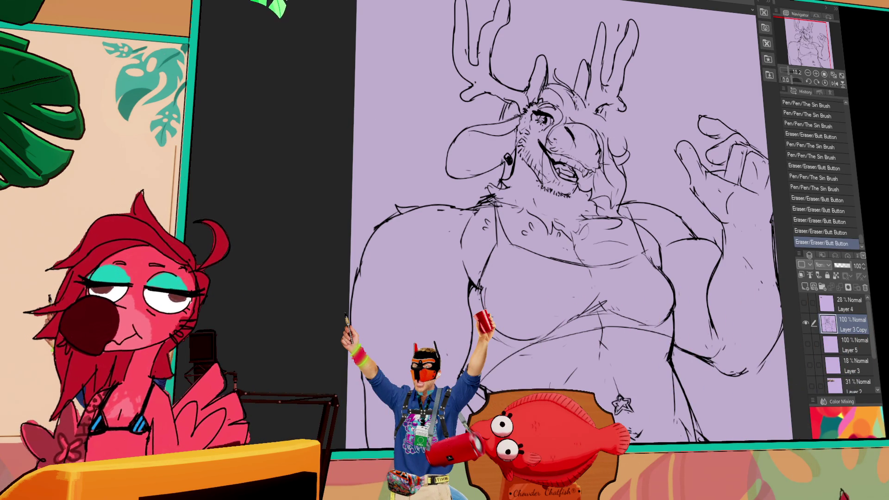
{"action": "key", "text": "ctrl+z"}
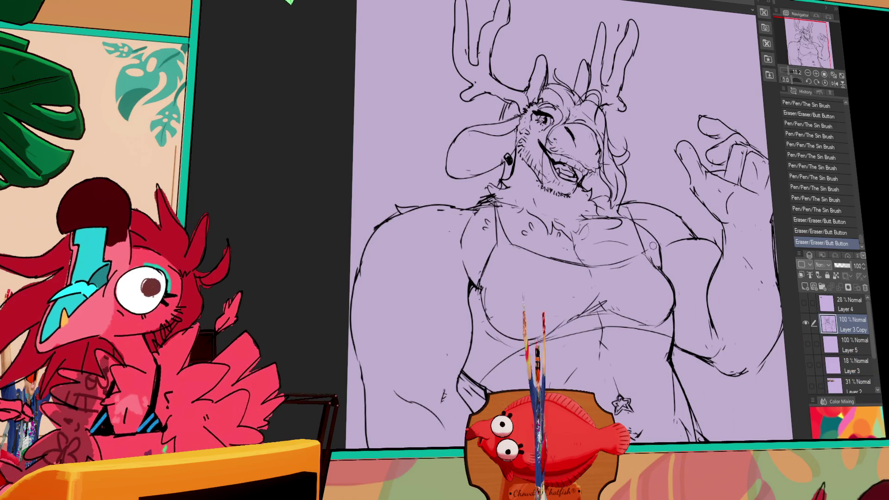
- Add a small nipple mark on the chest and tidy the surrounding chest lines
{"action": "left_click", "coordinate": [579, 246]}
{"action": "key", "text": "ctrl+z"}
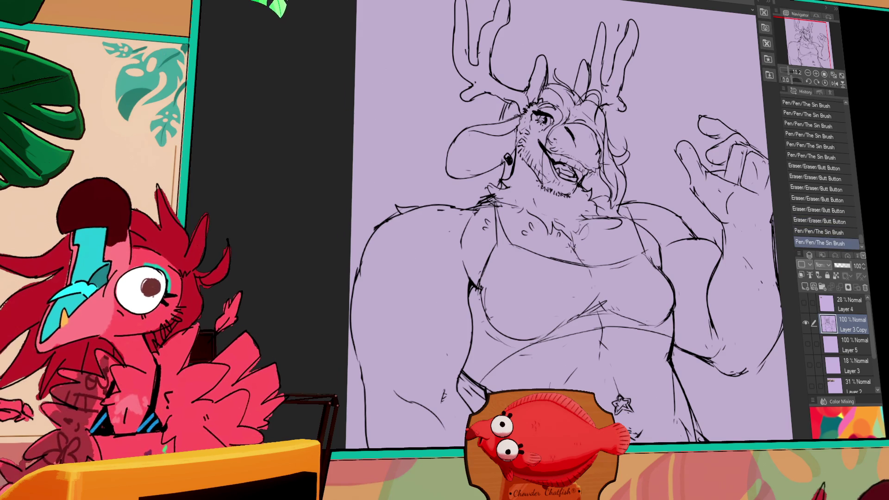
{"action": "left_click_drag", "start_coordinate": [576, 245], "coordinate": [577, 247]}
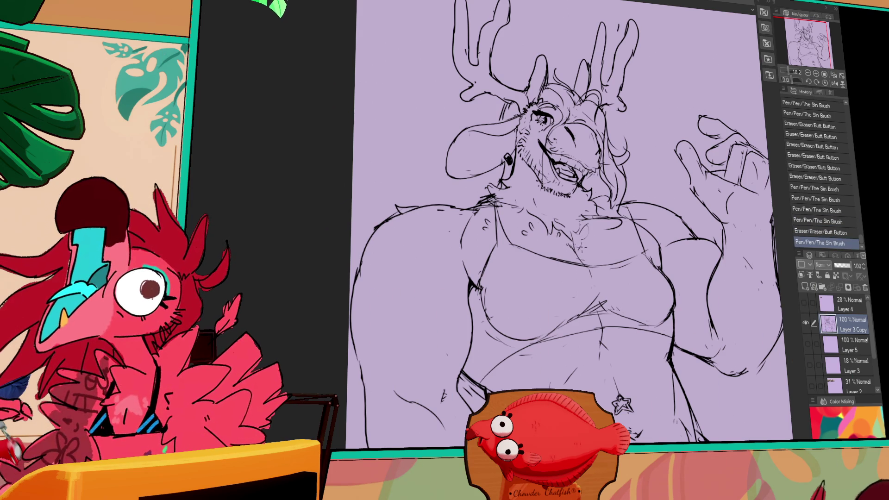
{"action": "left_click_drag", "start_coordinate": [585, 244], "coordinate": [569, 252]}
{"action": "left_click_drag", "start_coordinate": [570, 250], "coordinate": [567, 246]}
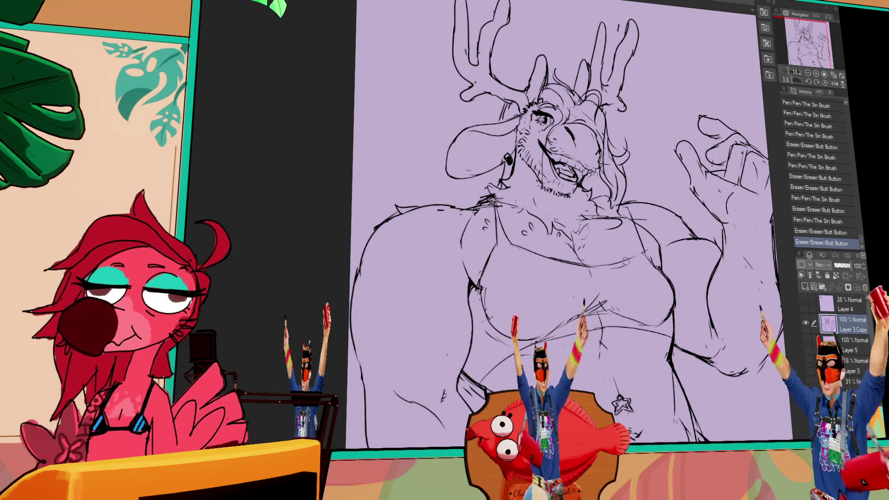
{"action": "scroll", "coordinate": [625, 264], "scroll_direction": "up", "scroll_amount": 1}
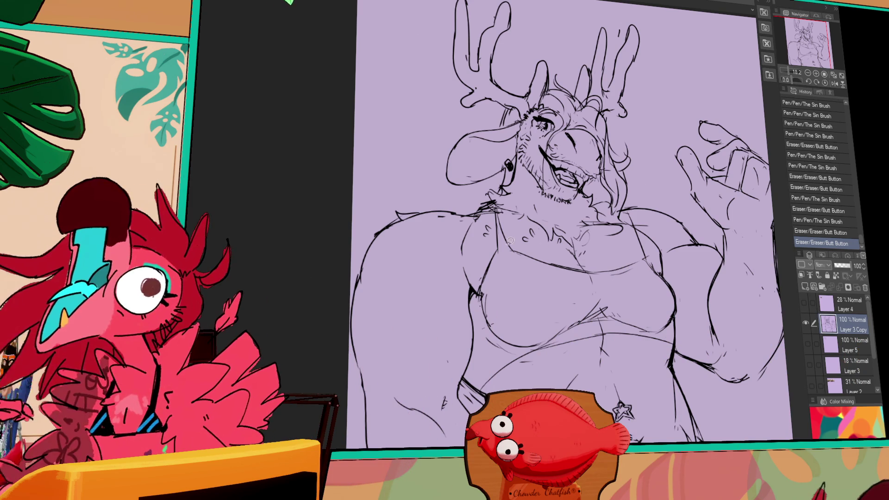
- Nudge a selected chest stroke and add small pen strokes on the chest
{"action": "mouse_move", "coordinate": [480, 226]}
{"action": "left_mouse_down"}
{"action": "mouse_move", "coordinate": [474, 253]}
{"action": "mouse_move", "coordinate": [469, 222]}
{"action": "left_mouse_up"}
{"action": "key", "text": "ctrl+d"}
{"action": "key", "text": "p"}
{"action": "left_click_drag", "start_coordinate": [403, 215], "coordinate": [424, 219]}
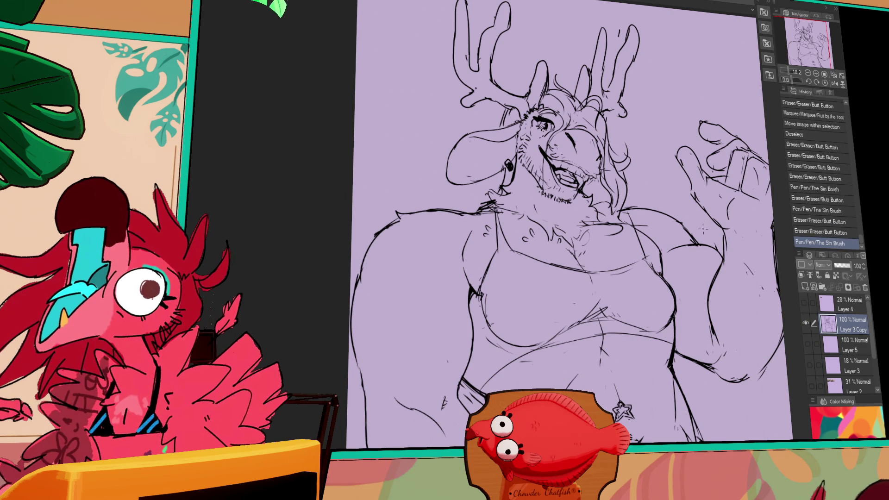
{"action": "key", "text": "p"}
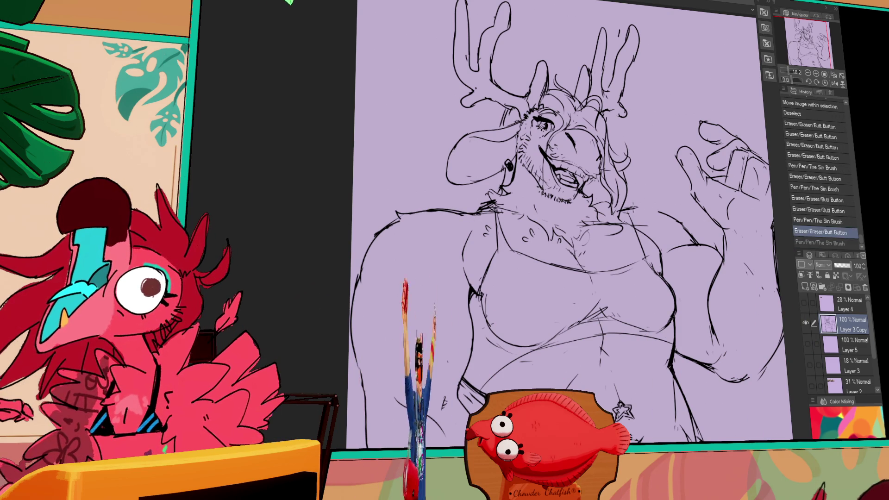
{"action": "left_click_drag", "start_coordinate": [643, 206], "coordinate": [649, 200]}
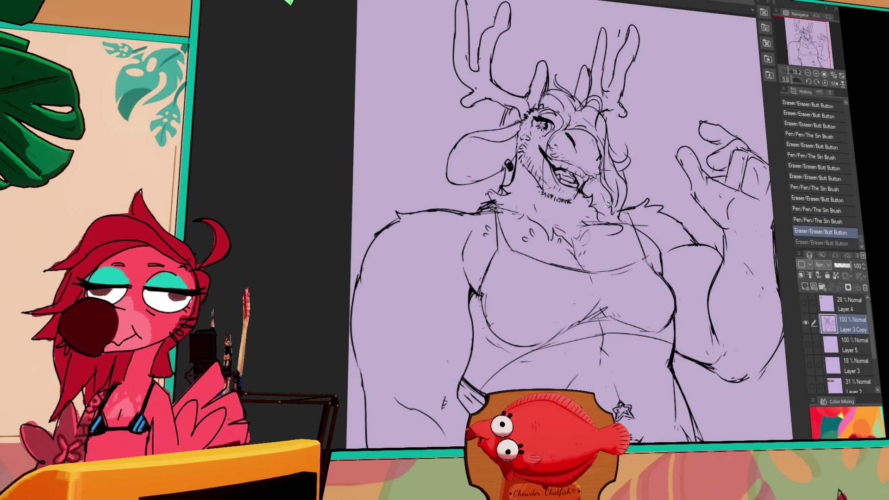
- Move the lasso-selected chin strokes up and left, then erase stray marks near the mouth
{"action": "mouse_move", "coordinate": [585, 186]}
{"action": "left_mouse_down"}
{"action": "mouse_move", "coordinate": [597, 209]}
{"action": "mouse_move", "coordinate": [591, 194]}
{"action": "left_mouse_up"}
{"action": "key", "text": "ctrl+d"}
{"action": "key", "text": "w"}
{"action": "left_click", "coordinate": [648, 211]}
{"action": "key", "text": "ctrl+d"}
{"action": "key", "text": "e"}
{"action": "left_click_drag", "start_coordinate": [590, 183], "coordinate": [590, 194]}
{"action": "key", "text": "e"}
{"action": "key", "text": "p"}
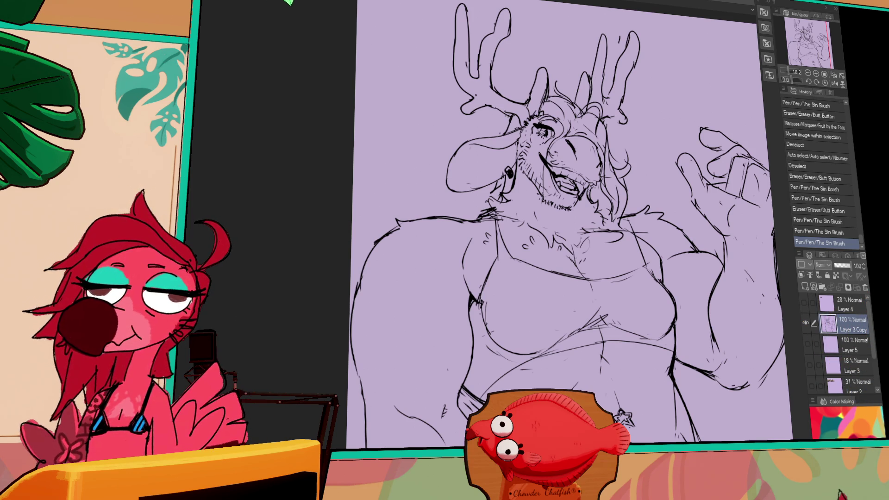
{"action": "left_click_drag", "start_coordinate": [761, 319], "coordinate": [631, 313]}
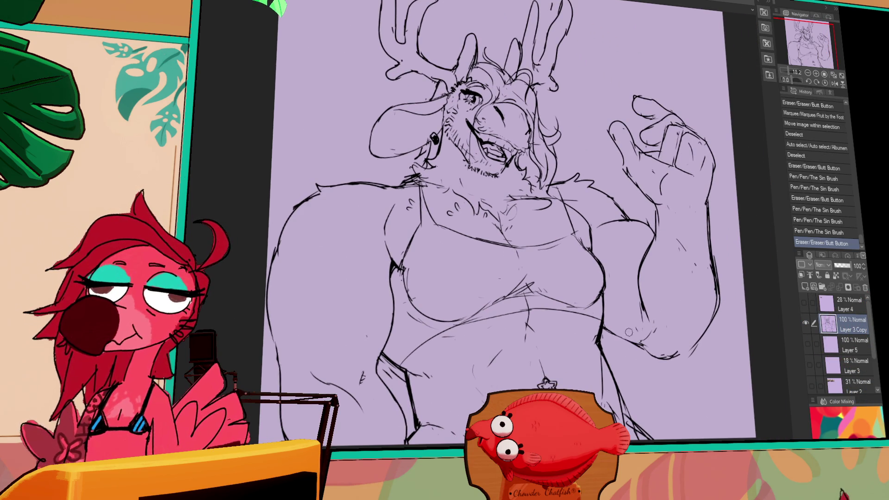
- Erase a line near the raised hand and add a short stroke on the belly
{"action": "left_click_drag", "start_coordinate": [665, 343], "coordinate": [644, 350]}
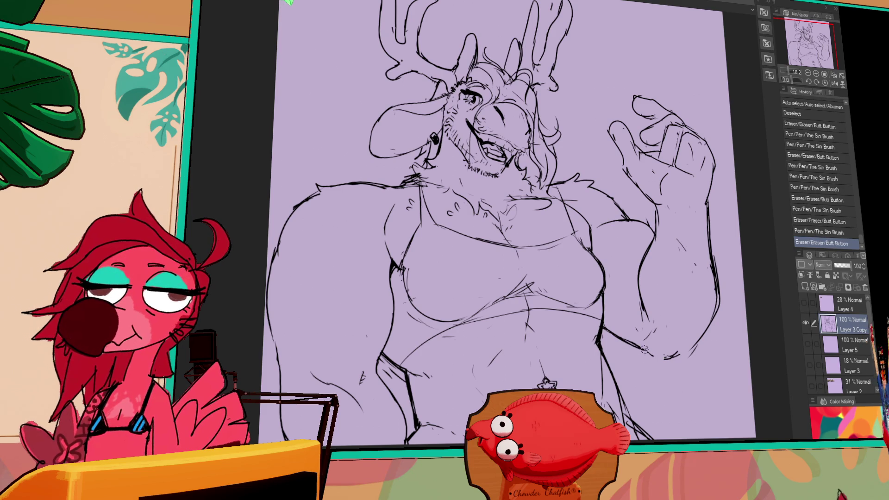
{"action": "left_click_drag", "start_coordinate": [675, 223], "coordinate": [678, 222]}
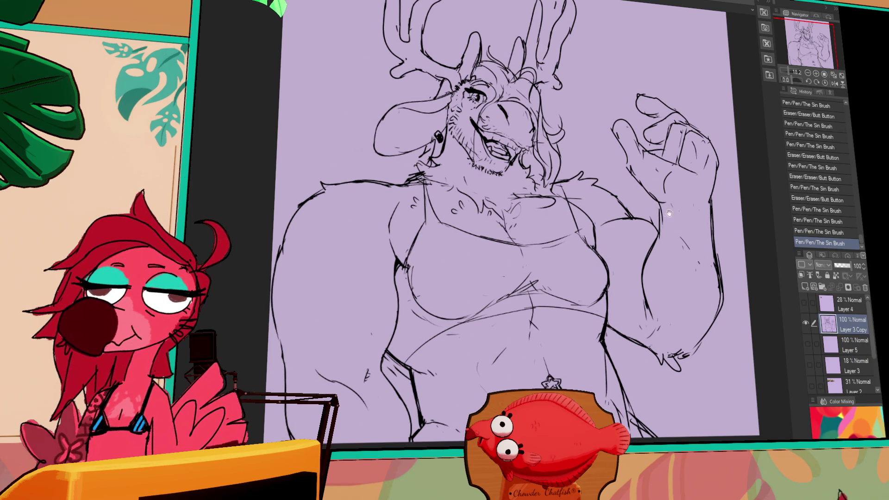
{"action": "left_click_drag", "start_coordinate": [683, 257], "coordinate": [684, 250]}
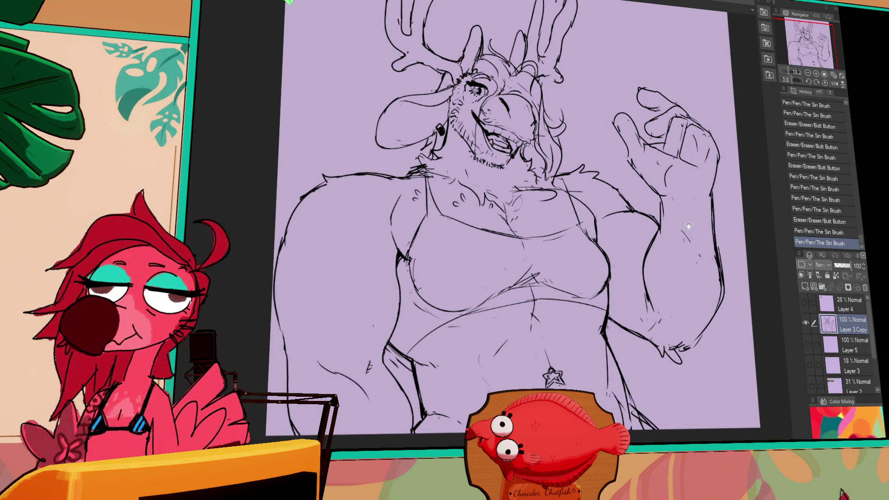
{"action": "scroll", "coordinate": [654, 275], "scroll_direction": "down", "scroll_amount": 2}
{"action": "left_click_drag", "start_coordinate": [620, 329], "coordinate": [636, 365]}
{"action": "left_click_drag", "start_coordinate": [480, 391], "coordinate": [464, 327]}
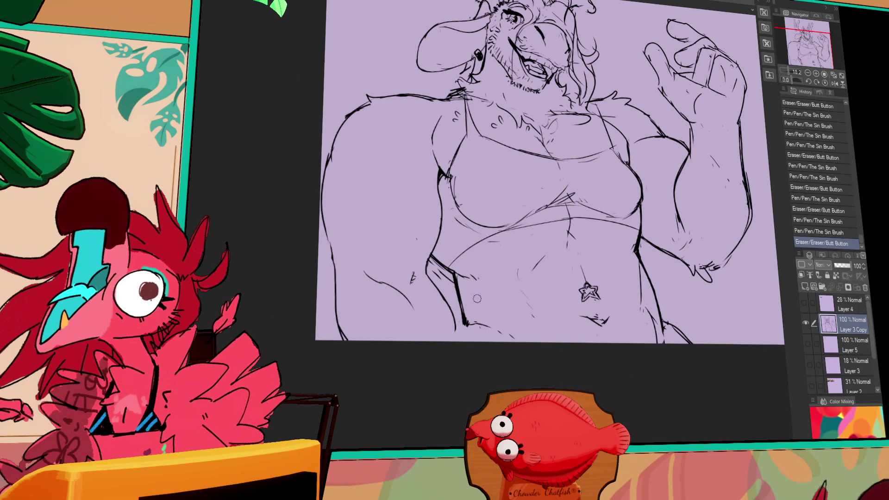
{"action": "left_click_drag", "start_coordinate": [717, 204], "coordinate": [702, 294]}
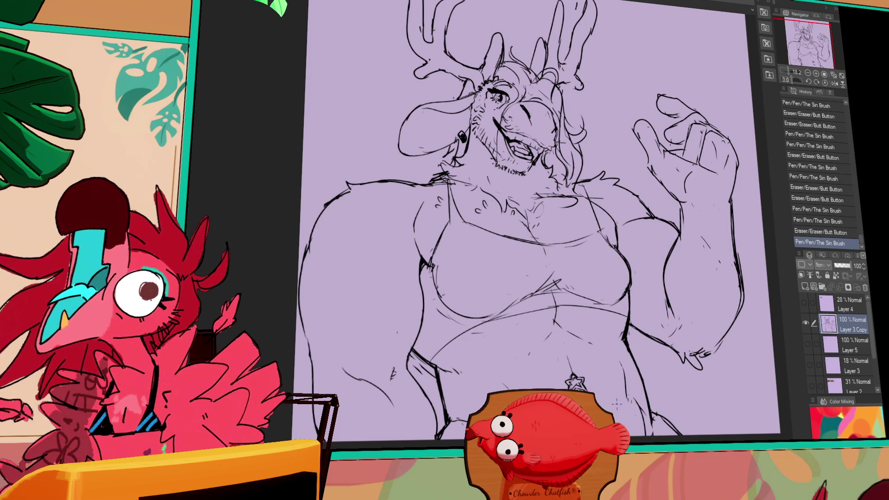
{"action": "left_click_drag", "start_coordinate": [623, 351], "coordinate": [643, 301]}
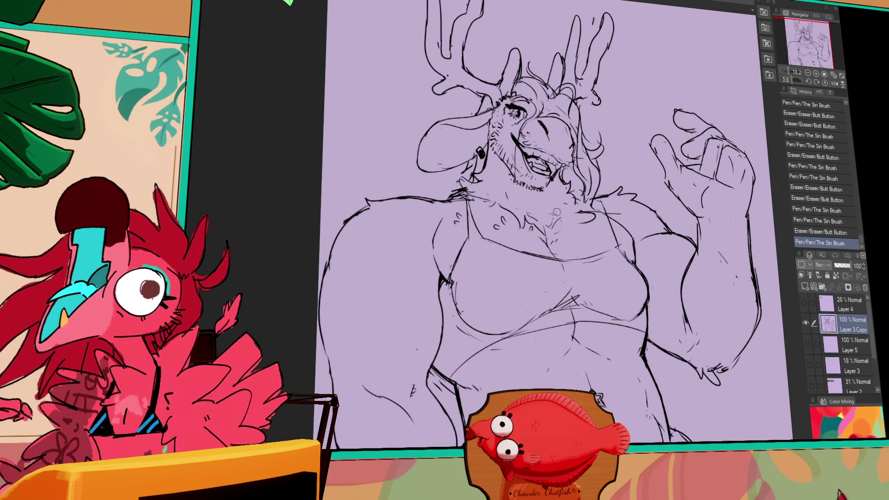
- Touch up the chest fur near the neck and add small strokes to the hair
{"action": "left_click_drag", "start_coordinate": [548, 219], "coordinate": [561, 224]}
{"action": "left_click_drag", "start_coordinate": [481, 197], "coordinate": [489, 199]}
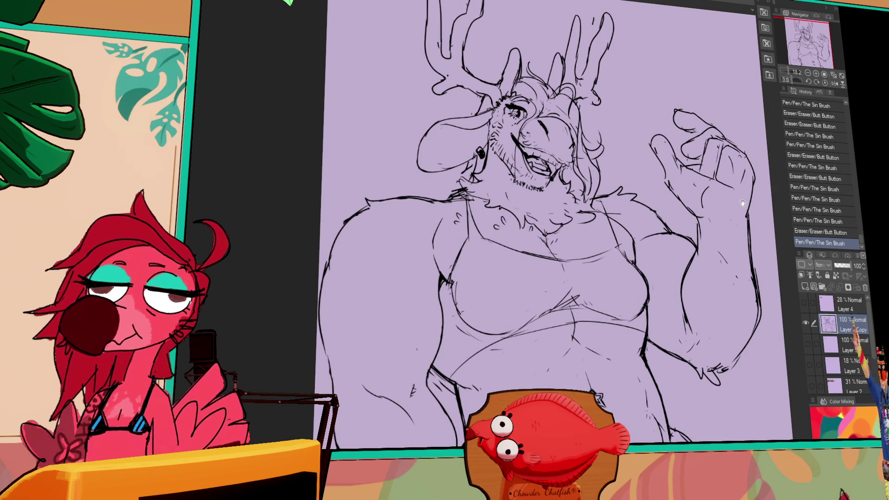
{"action": "key", "text": "ctrl+z"}
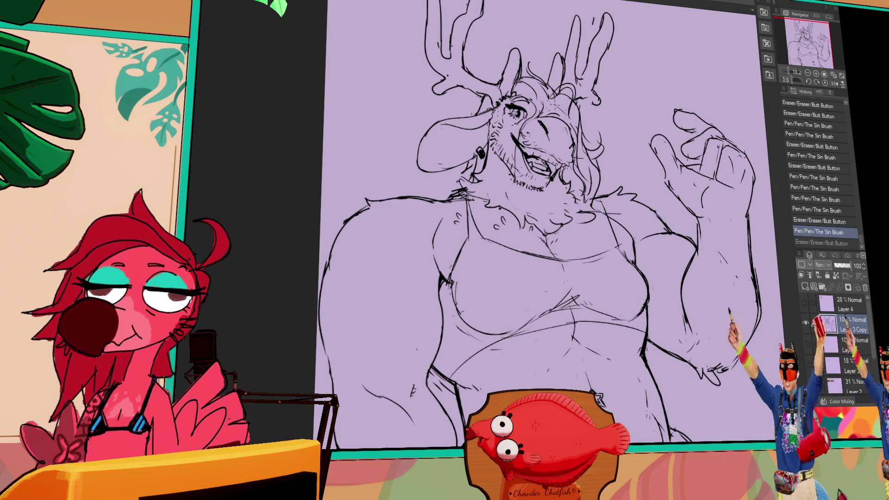
{"action": "left_click_drag", "start_coordinate": [558, 106], "coordinate": [565, 114]}
{"action": "left_click_drag", "start_coordinate": [560, 109], "coordinate": [568, 116]}
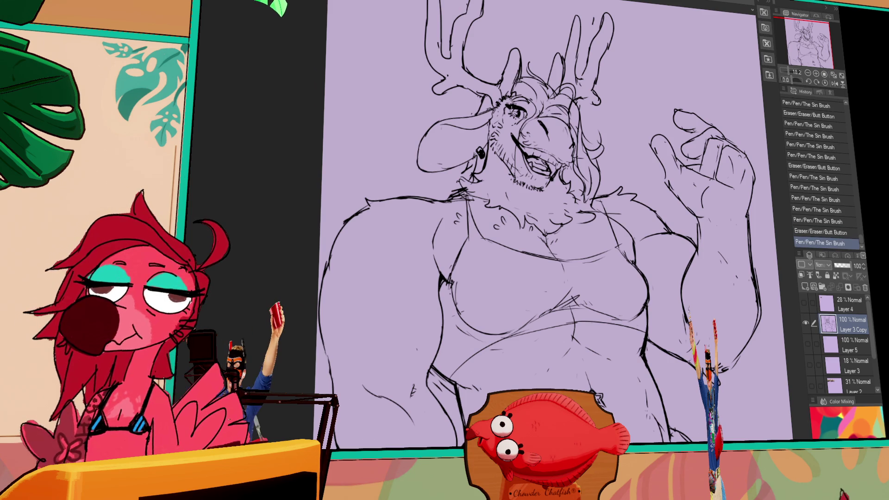
- Draw claws on the lowered hand, then zoom in on the head
{"action": "left_click_drag", "start_coordinate": [698, 368], "coordinate": [710, 383]}
{"action": "mouse_move", "coordinate": [705, 366]}
{"action": "left_mouse_down"}
{"action": "mouse_move", "coordinate": [719, 383]}
{"action": "mouse_move", "coordinate": [725, 370]}
{"action": "left_mouse_up"}
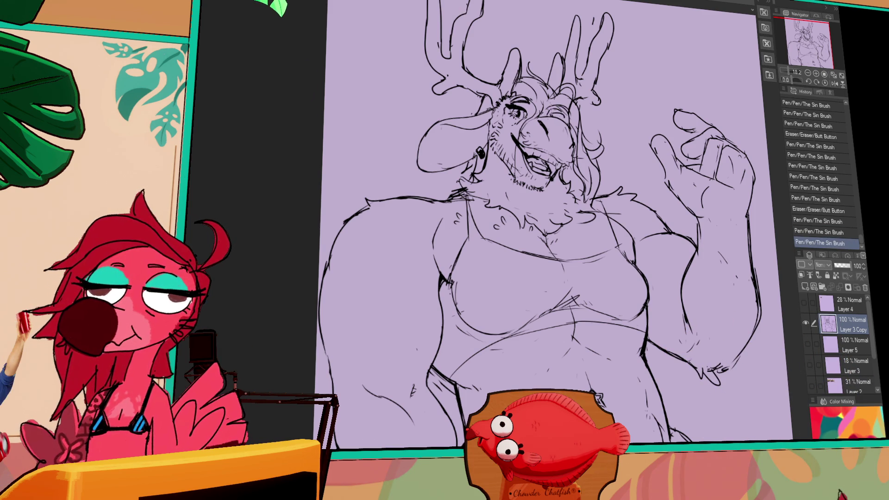
{"action": "left_click_drag", "start_coordinate": [703, 368], "coordinate": [716, 382]}
{"action": "mouse_move", "coordinate": [709, 366]}
{"action": "left_mouse_down"}
{"action": "mouse_move", "coordinate": [720, 381]}
{"action": "mouse_move", "coordinate": [725, 373]}
{"action": "left_mouse_up"}
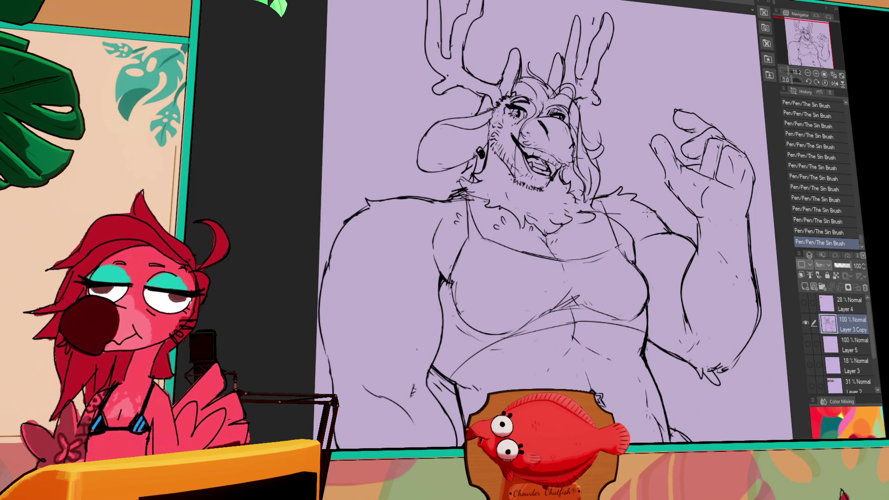
{"action": "left_click", "coordinate": [815, 73]}
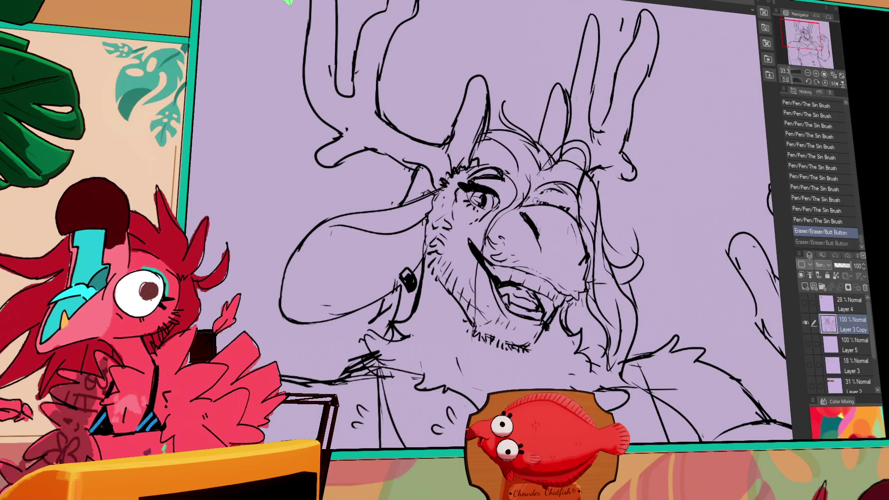
- Restore the undone eraser stroke and shift the selected hair into place
{"action": "key", "text": "ctrl+y"}
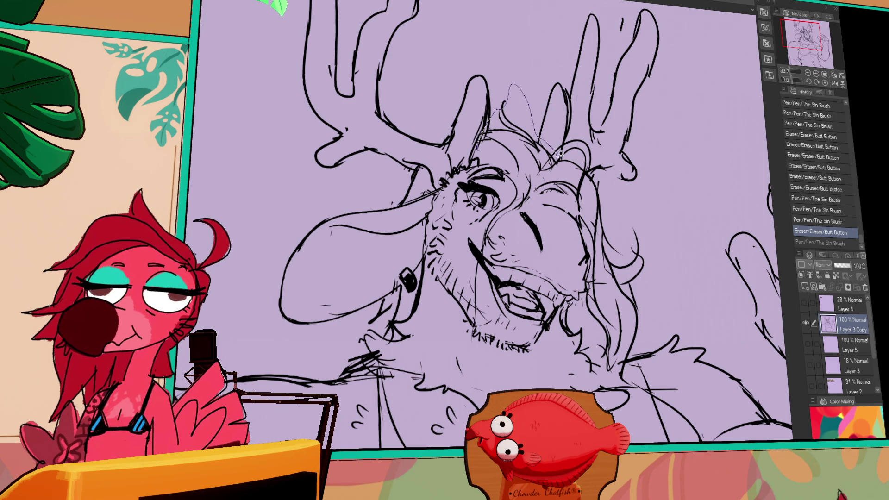
{"action": "left_click_drag", "start_coordinate": [511, 166], "coordinate": [507, 146]}
{"action": "key", "text": "ctrl+d"}
- Redraw lines near the right eye, mouth corner, jaw and cheek
{"action": "mouse_move", "coordinate": [563, 212]}
{"action": "left_mouse_down"}
{"action": "mouse_move", "coordinate": [568, 217]}
{"action": "mouse_move", "coordinate": [546, 202]}
{"action": "left_mouse_up"}
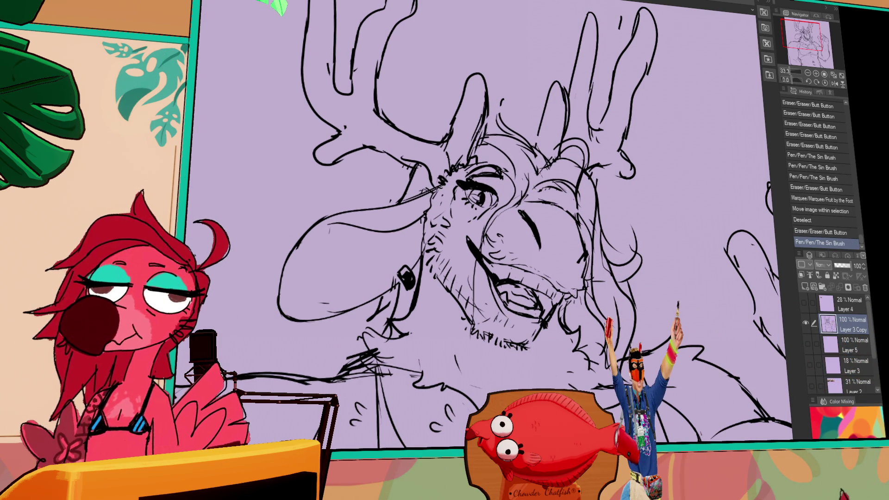
{"action": "mouse_move", "coordinate": [535, 259]}
{"action": "left_mouse_down"}
{"action": "mouse_move", "coordinate": [576, 296]}
{"action": "mouse_move", "coordinate": [563, 303]}
{"action": "mouse_move", "coordinate": [569, 308]}
{"action": "left_mouse_up"}
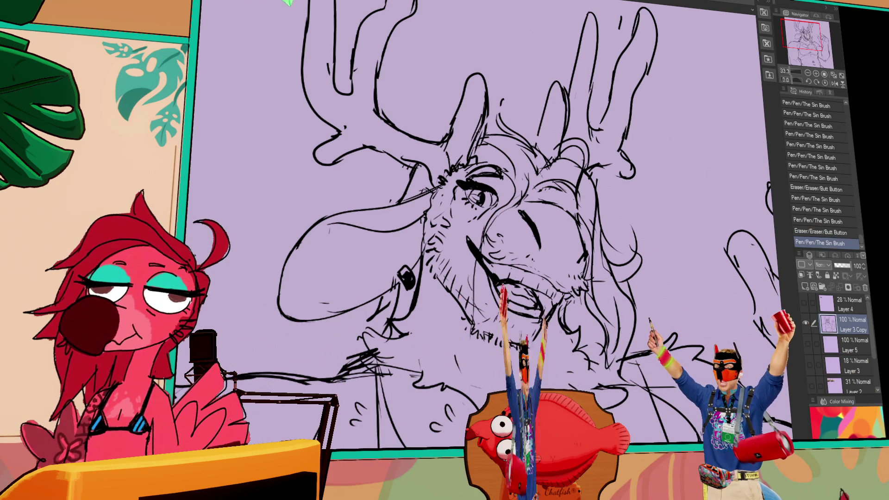
{"action": "left_click_drag", "start_coordinate": [578, 257], "coordinate": [585, 273]}
{"action": "left_click_drag", "start_coordinate": [581, 260], "coordinate": [588, 275]}
{"action": "left_click_drag", "start_coordinate": [597, 203], "coordinate": [601, 207]}
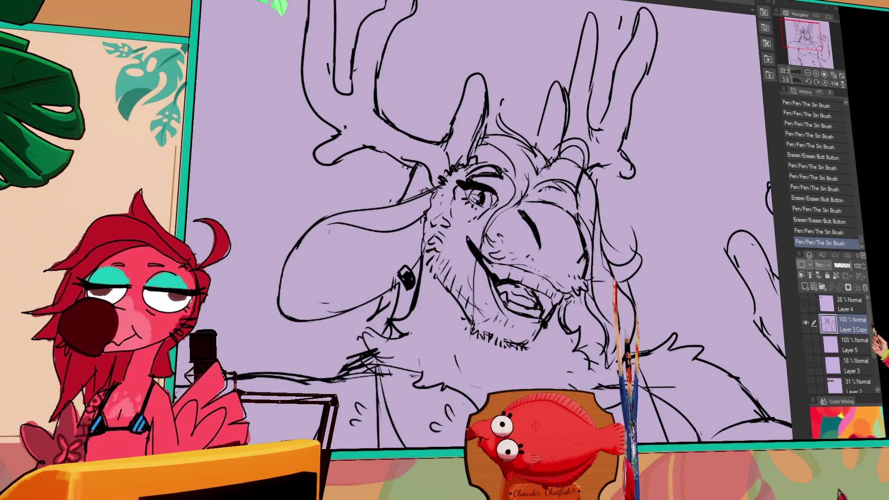
{"action": "mouse_move", "coordinate": [572, 227]}
{"action": "left_mouse_down"}
{"action": "mouse_move", "coordinate": [578, 232]}
{"action": "mouse_move", "coordinate": [558, 203]}
{"action": "left_mouse_up"}
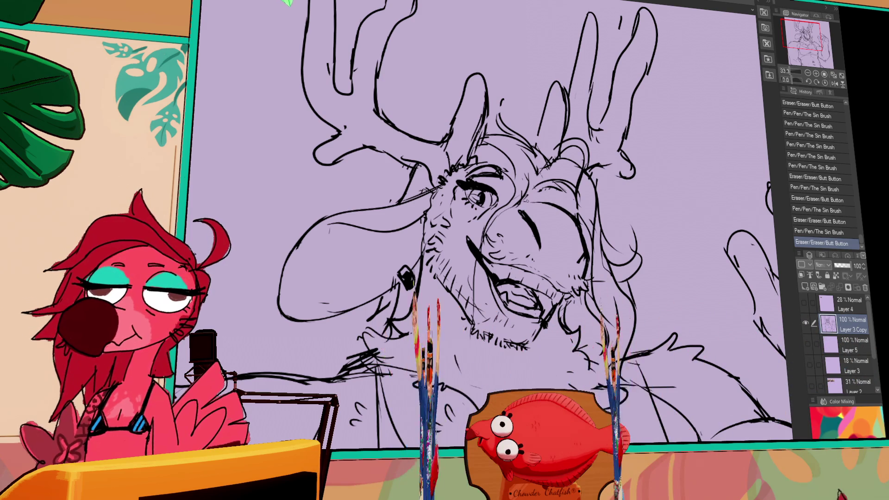
{"action": "key", "text": "ctrl+z"}
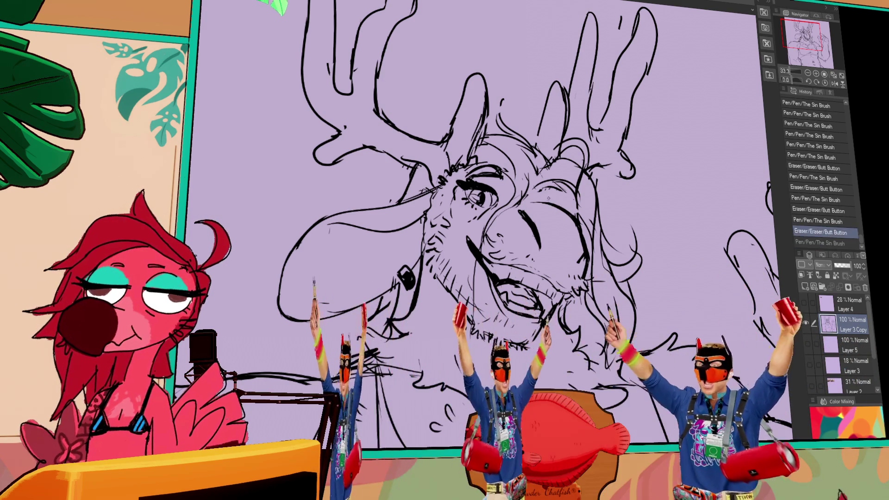
- Nudge the lasso-selected eye up and right, then redraw the short lines around it
{"action": "key", "text": "m"}
{"action": "mouse_move", "coordinate": [501, 202]}
{"action": "left_mouse_down"}
{"action": "mouse_move", "coordinate": [508, 191]}
{"action": "mouse_move", "coordinate": [574, 185]}
{"action": "mouse_move", "coordinate": [566, 202]}
{"action": "mouse_move", "coordinate": [562, 185]}
{"action": "mouse_move", "coordinate": [571, 199]}
{"action": "left_mouse_up"}
{"action": "key", "text": "ctrl+d"}
{"action": "mouse_move", "coordinate": [555, 203]}
{"action": "left_mouse_down"}
{"action": "mouse_move", "coordinate": [572, 201]}
{"action": "mouse_move", "coordinate": [568, 193]}
{"action": "left_mouse_up"}
{"action": "mouse_move", "coordinate": [553, 198]}
{"action": "left_mouse_down"}
{"action": "mouse_move", "coordinate": [571, 196]}
{"action": "mouse_move", "coordinate": [568, 190]}
{"action": "mouse_move", "coordinate": [570, 197]}
{"action": "left_mouse_up"}
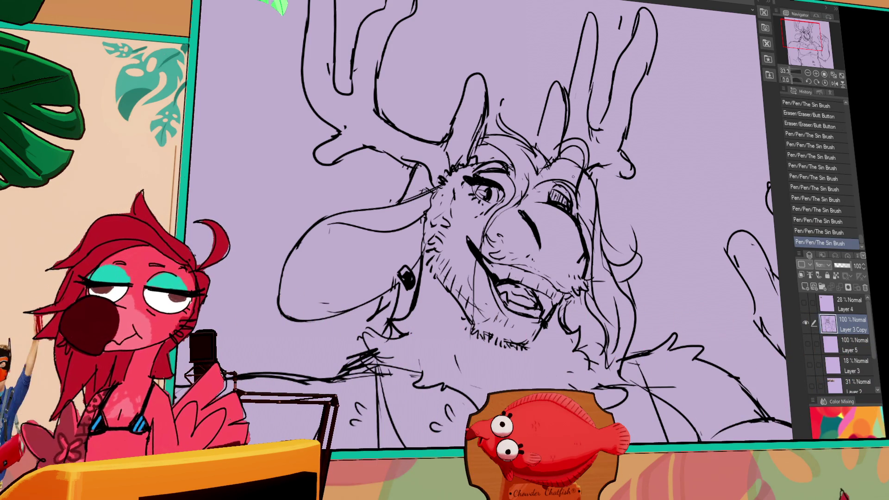
{"action": "left_click_drag", "start_coordinate": [484, 190], "coordinate": [549, 199]}
{"action": "key", "text": "ctrl+z"}
{"action": "left_click_drag", "start_coordinate": [648, 199], "coordinate": [654, 204]}
{"action": "mouse_move", "coordinate": [687, 233]}
{"action": "left_mouse_down"}
{"action": "mouse_move", "coordinate": [684, 189]}
{"action": "mouse_move", "coordinate": [668, 200]}
{"action": "left_mouse_up"}
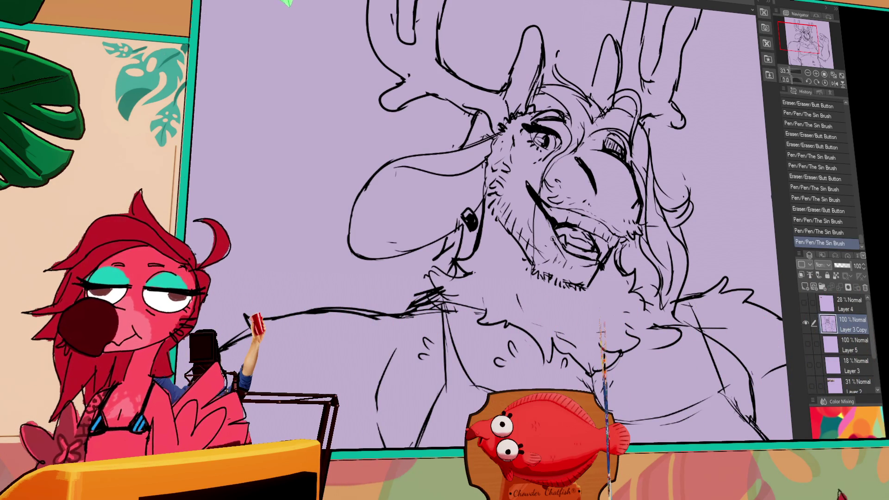
- Rework the line near the face and the neck-shoulder lines, undoing one bad neck stroke
{"action": "left_click_drag", "start_coordinate": [595, 268], "coordinate": [707, 157]}
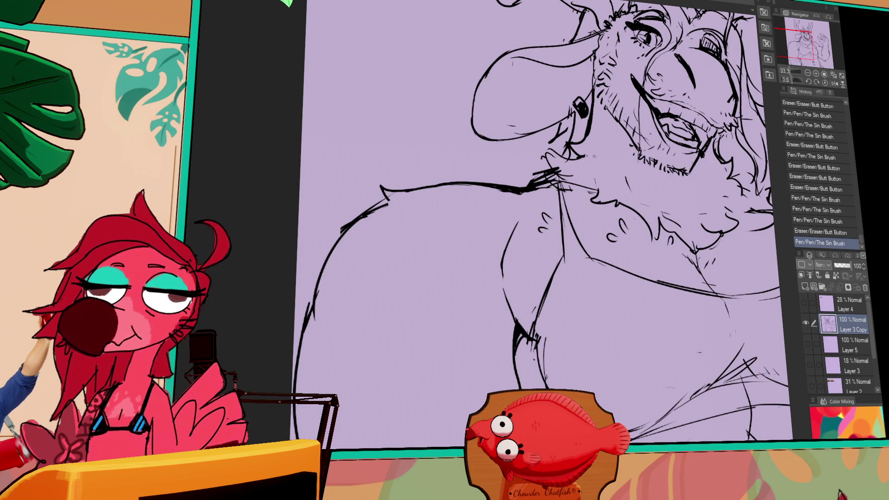
{"action": "left_click_drag", "start_coordinate": [610, 163], "coordinate": [517, 216]}
{"action": "mouse_move", "coordinate": [444, 246]}
{"action": "left_mouse_down"}
{"action": "mouse_move", "coordinate": [466, 231]}
{"action": "mouse_move", "coordinate": [454, 216]}
{"action": "mouse_move", "coordinate": [462, 240]}
{"action": "mouse_move", "coordinate": [451, 241]}
{"action": "mouse_move", "coordinate": [463, 238]}
{"action": "left_mouse_up"}
{"action": "left_click_drag", "start_coordinate": [662, 151], "coordinate": [679, 198]}
{"action": "mouse_move", "coordinate": [622, 288]}
{"action": "left_mouse_down"}
{"action": "mouse_move", "coordinate": [620, 276]}
{"action": "mouse_move", "coordinate": [677, 243]}
{"action": "left_mouse_up"}
{"action": "left_click_drag", "start_coordinate": [555, 240], "coordinate": [541, 264]}
{"action": "key", "text": "ctrl+z"}
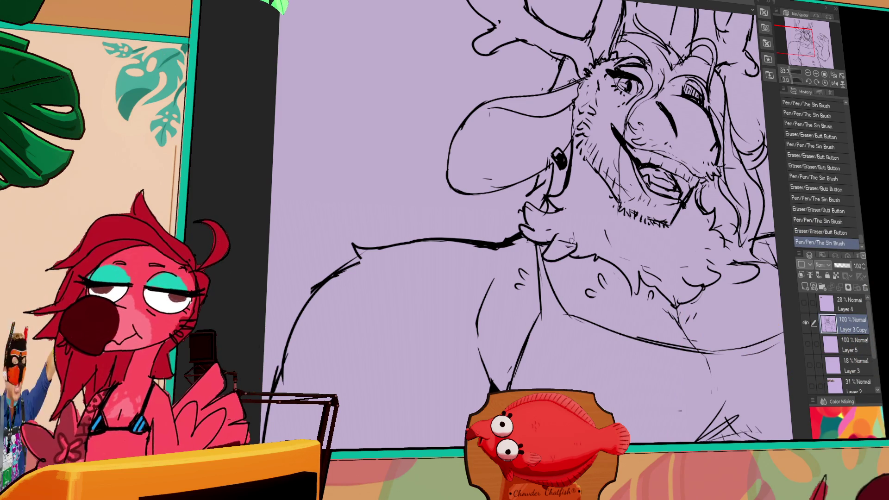
- Erase and redraw the chin lines, then add fur strokes on the chest
{"action": "left_click_drag", "start_coordinate": [556, 242], "coordinate": [549, 230]}
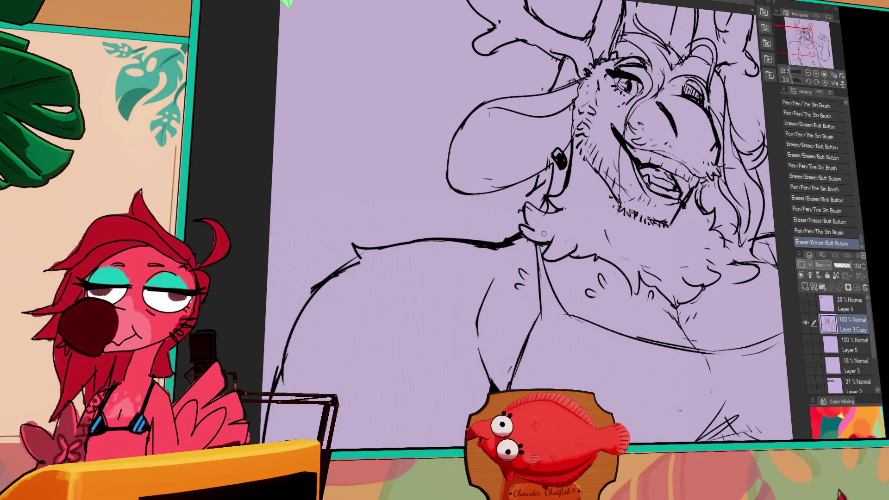
{"action": "left_click_drag", "start_coordinate": [602, 227], "coordinate": [596, 241]}
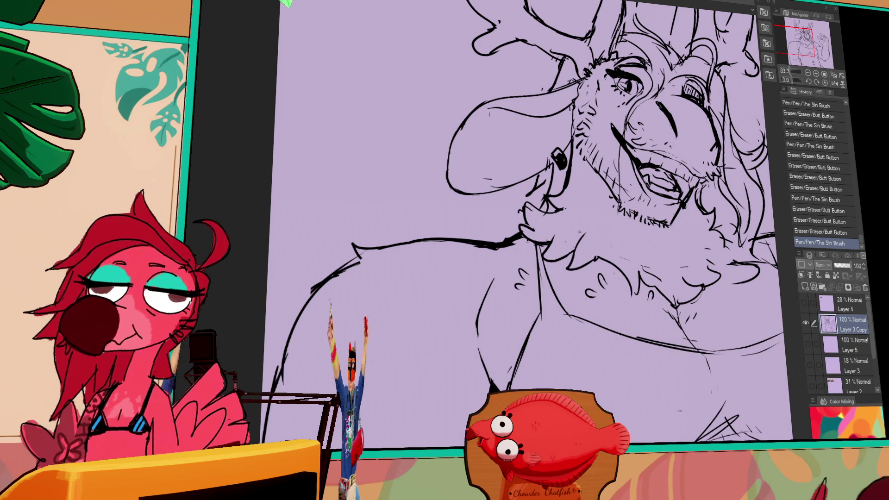
{"action": "mouse_move", "coordinate": [708, 234]}
{"action": "left_mouse_down"}
{"action": "mouse_move", "coordinate": [723, 249]}
{"action": "mouse_move", "coordinate": [647, 290]}
{"action": "mouse_move", "coordinate": [646, 268]}
{"action": "left_mouse_up"}
- Erase small stray marks in the face line-art, undoing a bad erase, and ink new face strokes
{"action": "left_click_drag", "start_coordinate": [583, 280], "coordinate": [579, 280]}
{"action": "key", "text": "ctrl+z"}
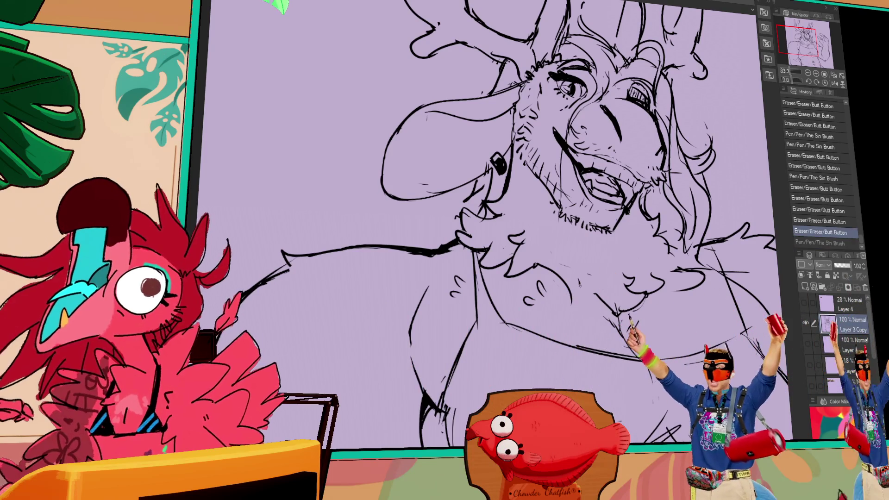
{"action": "key", "text": "ctrl+y"}
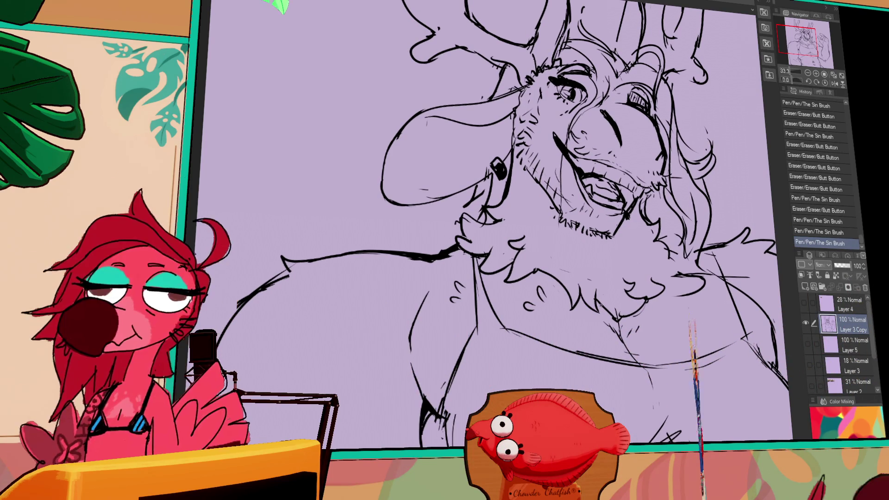
{"action": "left_click_drag", "start_coordinate": [644, 200], "coordinate": [637, 205]}
{"action": "key", "text": "ctrl+z"}
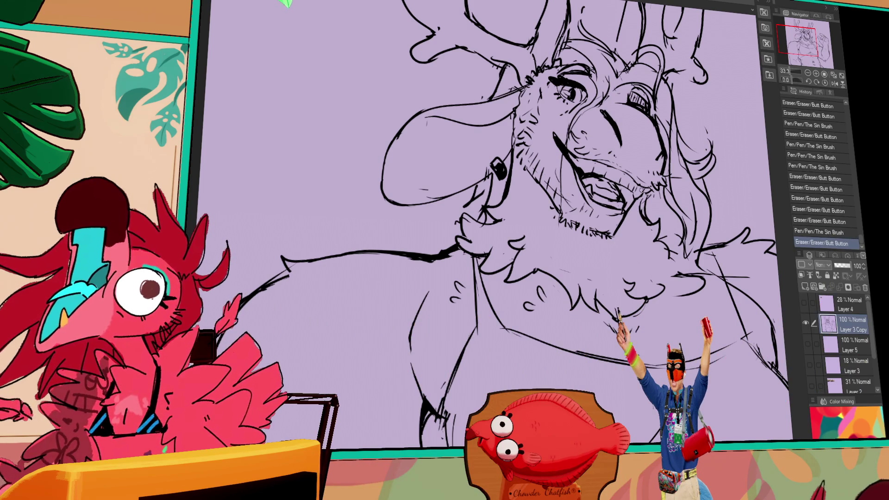
{"action": "left_click_drag", "start_coordinate": [639, 202], "coordinate": [646, 204]}
- Erase stray marks by the face and ink short strokes near the mouth
{"action": "scroll", "coordinate": [481, 223], "scroll_direction": "up", "scroll_amount": 2}
{"action": "left_click_drag", "start_coordinate": [587, 222], "coordinate": [590, 226]}
{"action": "left_click_drag", "start_coordinate": [588, 223], "coordinate": [591, 227]}
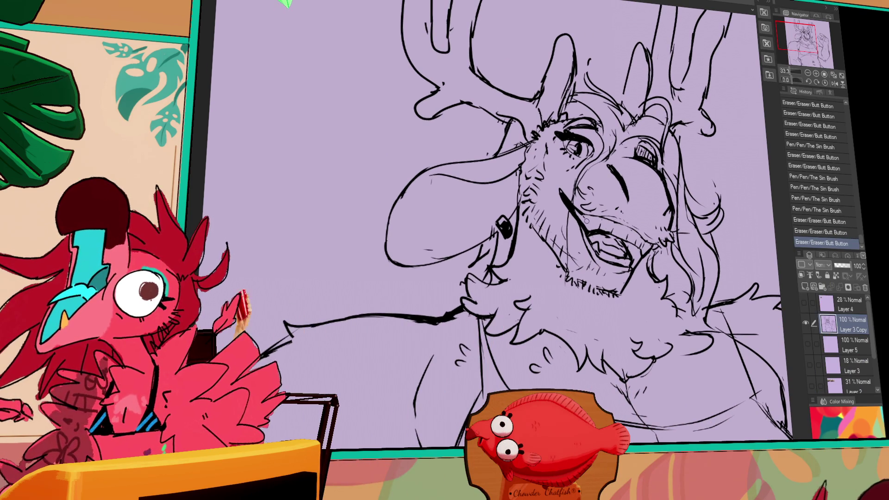
{"action": "left_click_drag", "start_coordinate": [638, 249], "coordinate": [643, 256]}
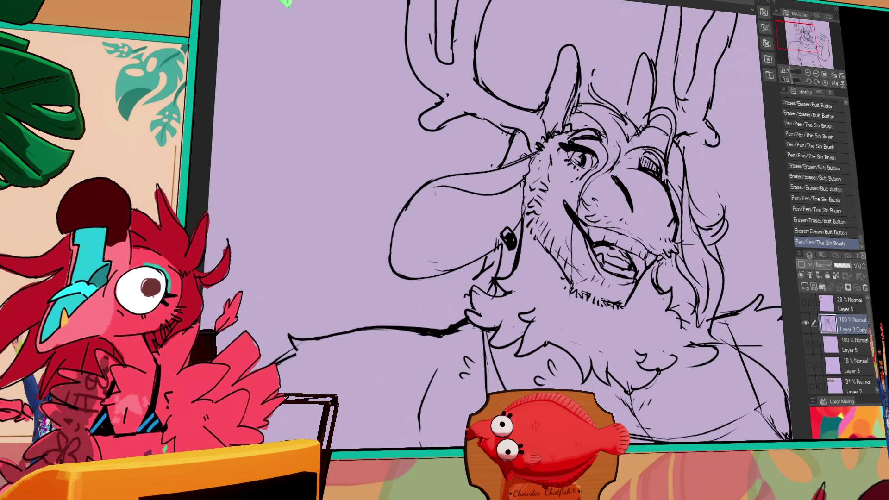
{"action": "left_click_drag", "start_coordinate": [644, 251], "coordinate": [649, 260]}
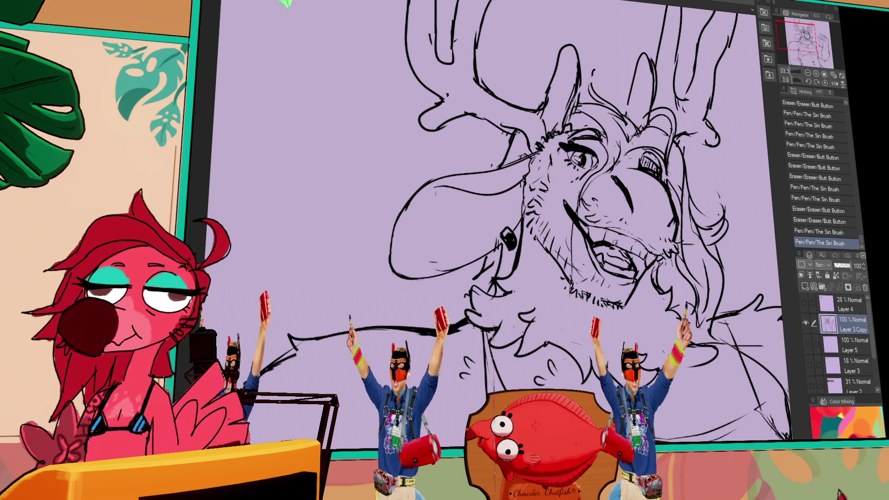
{"action": "left_click_drag", "start_coordinate": [657, 204], "coordinate": [660, 206]}
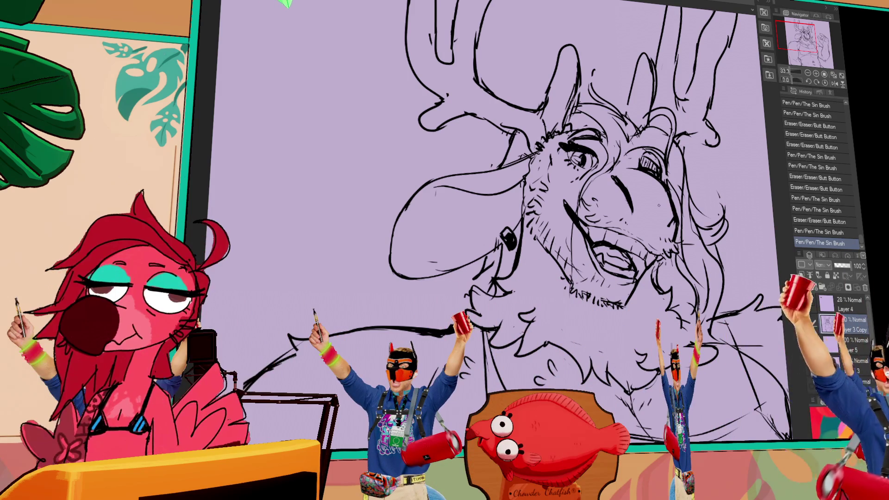
- Add more pen strokes to the face and small marks near the right ear
{"action": "left_click_drag", "start_coordinate": [736, 324], "coordinate": [759, 407]}
{"action": "mouse_move", "coordinate": [723, 344]}
{"action": "left_mouse_down"}
{"action": "mouse_move", "coordinate": [764, 345]}
{"action": "mouse_move", "coordinate": [782, 431]}
{"action": "left_mouse_up"}
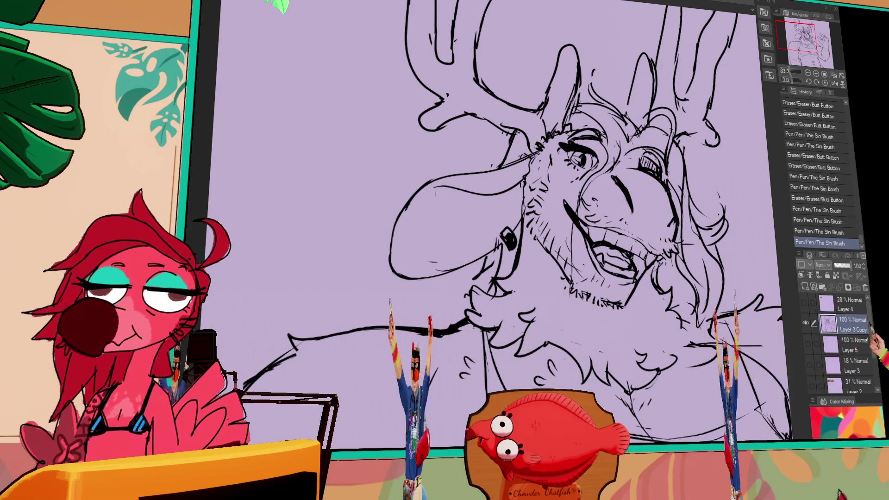
{"action": "left_click_drag", "start_coordinate": [741, 333], "coordinate": [754, 370]}
{"action": "left_click_drag", "start_coordinate": [746, 352], "coordinate": [764, 389]}
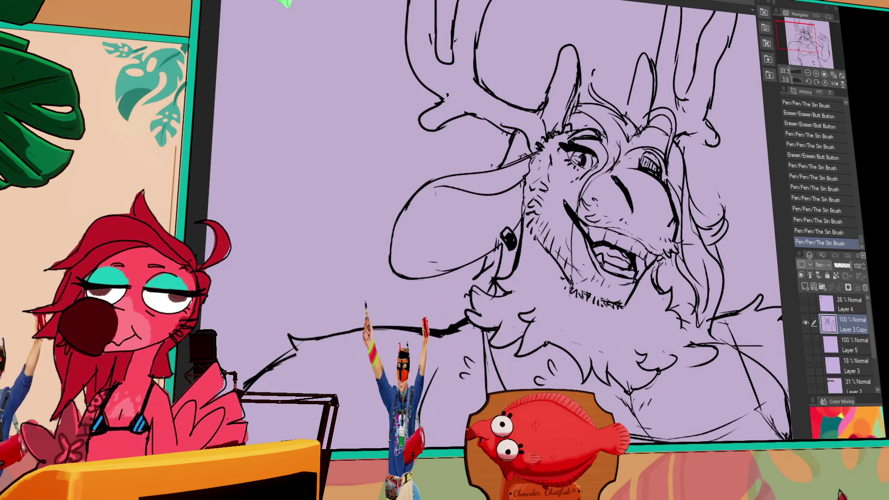
{"action": "left_click_drag", "start_coordinate": [748, 146], "coordinate": [734, 164]}
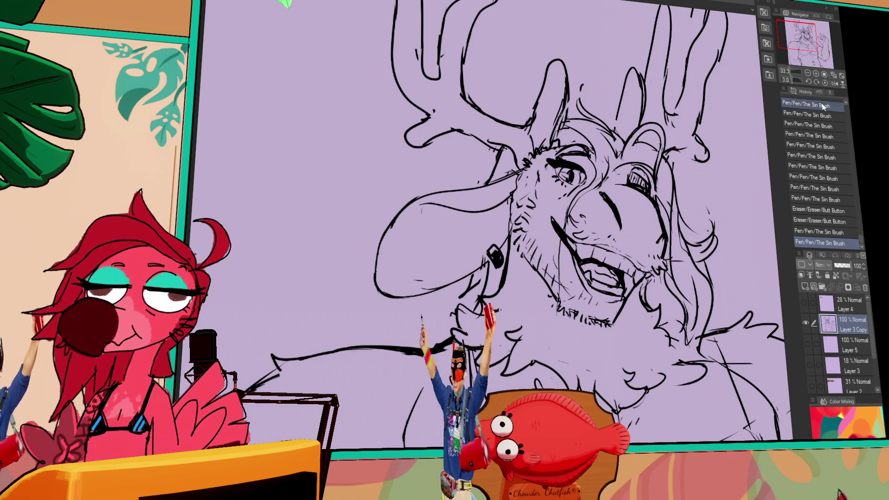
{"action": "mouse_move", "coordinate": [706, 204]}
{"action": "left_mouse_down"}
{"action": "mouse_move", "coordinate": [713, 178]}
{"action": "mouse_move", "coordinate": [716, 209]}
{"action": "left_mouse_up"}
{"action": "left_click_drag", "start_coordinate": [671, 155], "coordinate": [677, 162]}
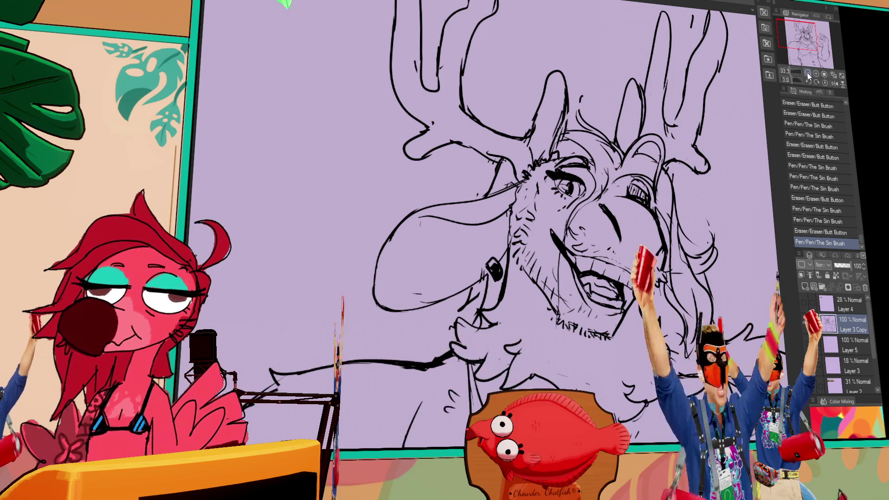
- Zoom out to 25% in the Navigator and pan to bring the chest and torso into view
{"action": "left_click", "coordinate": [808, 73]}
{"action": "left_click_drag", "start_coordinate": [699, 225], "coordinate": [692, 220]}
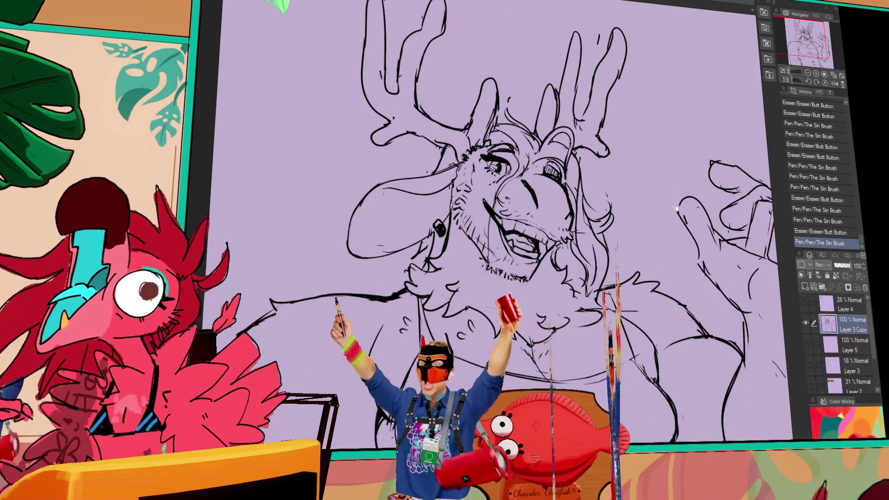
{"action": "left_click_drag", "start_coordinate": [670, 191], "coordinate": [666, 174]}
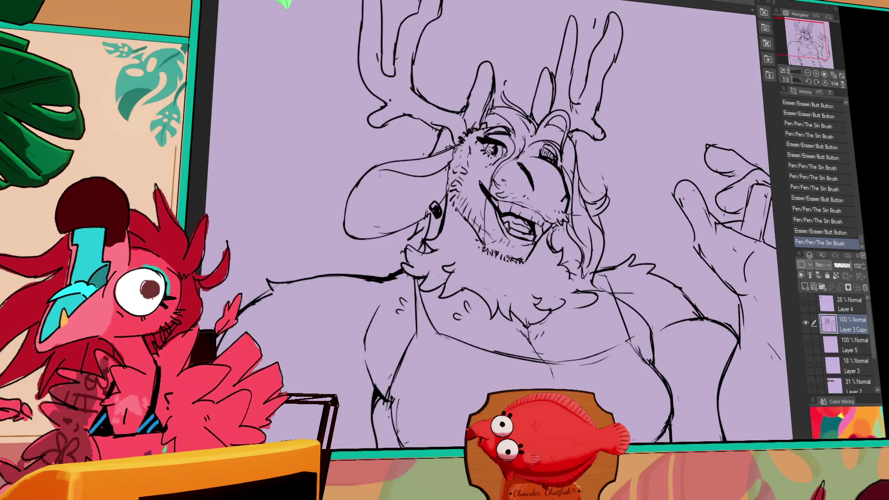
{"action": "left_click_drag", "start_coordinate": [678, 202], "coordinate": [660, 143]}
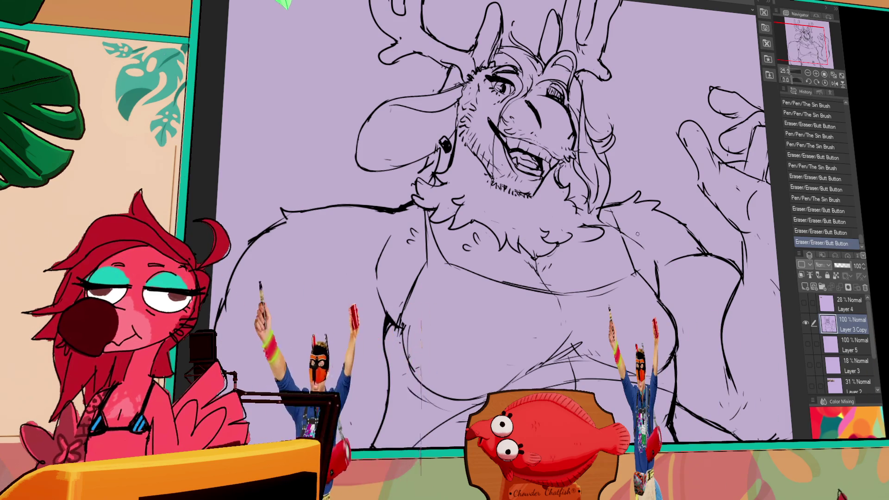
- Erase stray pieces of the torso lines, undoing one mistaken stroke
{"action": "left_click_drag", "start_coordinate": [635, 237], "coordinate": [623, 230]}
{"action": "left_click", "coordinate": [644, 242]}
{"action": "key", "text": "ctrl+z"}
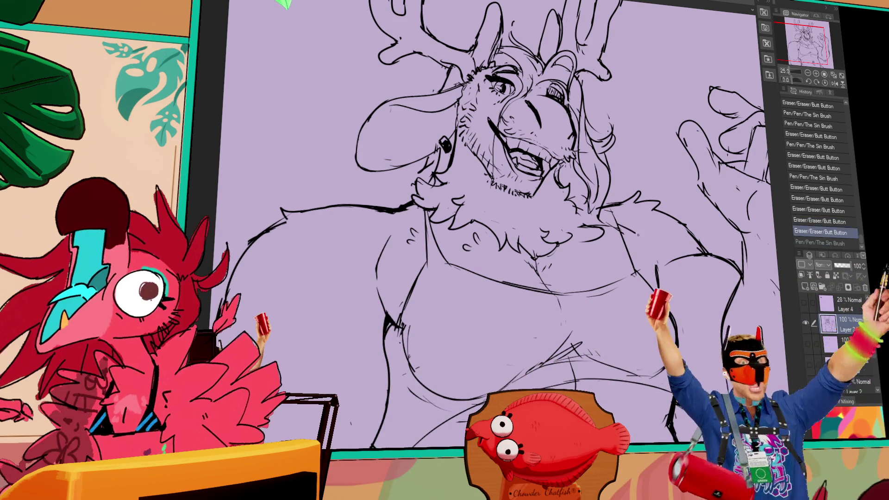
{"action": "mouse_move", "coordinate": [657, 268]}
{"action": "left_mouse_down"}
{"action": "mouse_move", "coordinate": [658, 295]}
{"action": "mouse_move", "coordinate": [662, 283]}
{"action": "left_mouse_up"}
{"action": "left_click_drag", "start_coordinate": [718, 190], "coordinate": [721, 193]}
- Ink a new torso line and trim the chest line, undoing the last stroke
{"action": "mouse_move", "coordinate": [667, 190]}
{"action": "left_mouse_down"}
{"action": "mouse_move", "coordinate": [680, 164]}
{"action": "mouse_move", "coordinate": [717, 151]}
{"action": "left_mouse_up"}
{"action": "left_click_drag", "start_coordinate": [677, 199], "coordinate": [646, 194]}
{"action": "left_click_drag", "start_coordinate": [671, 319], "coordinate": [673, 321]}
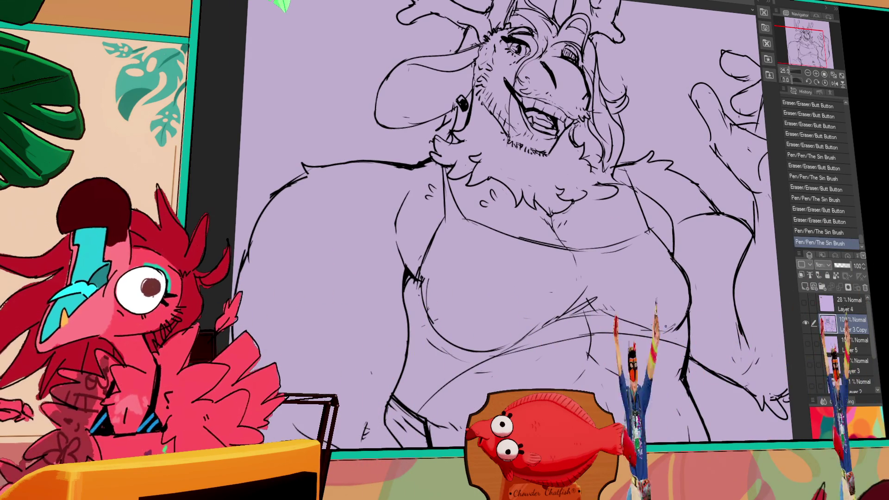
{"action": "left_click_drag", "start_coordinate": [666, 254], "coordinate": [669, 264]}
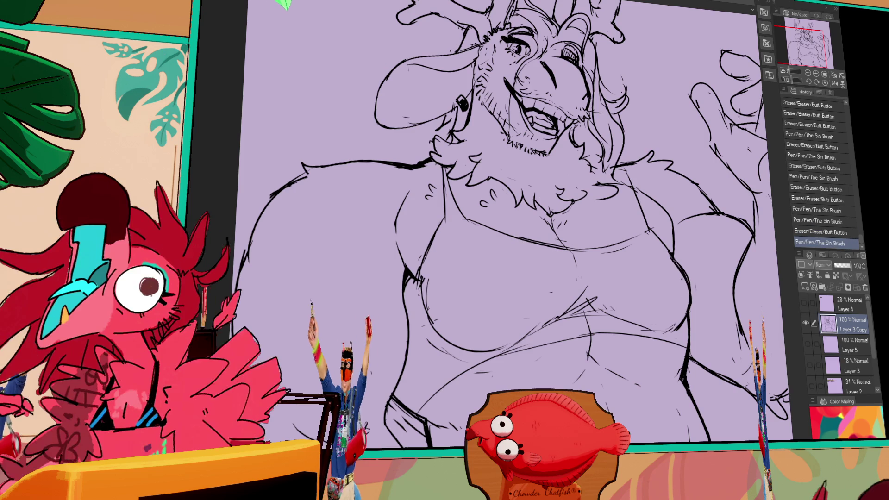
{"action": "mouse_move", "coordinate": [673, 262]}
{"action": "left_mouse_down"}
{"action": "mouse_move", "coordinate": [663, 245]}
{"action": "mouse_move", "coordinate": [701, 219]}
{"action": "left_mouse_up"}
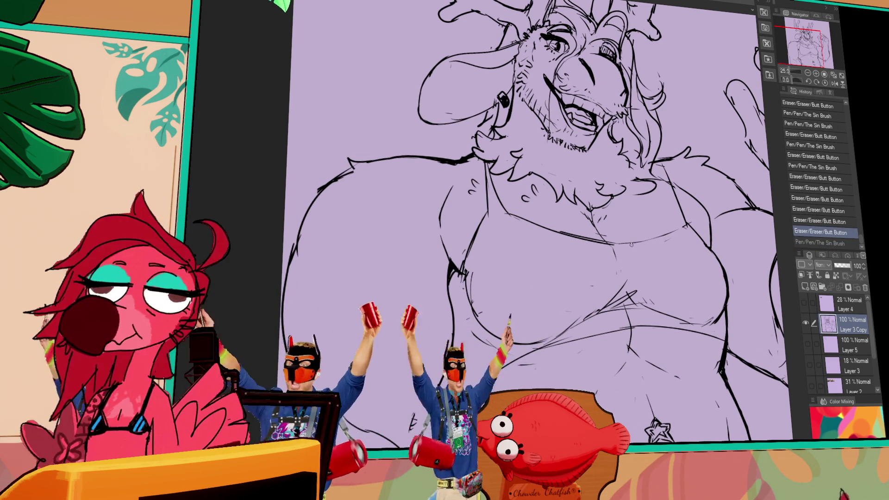
{"action": "key", "text": "ctrl+z"}
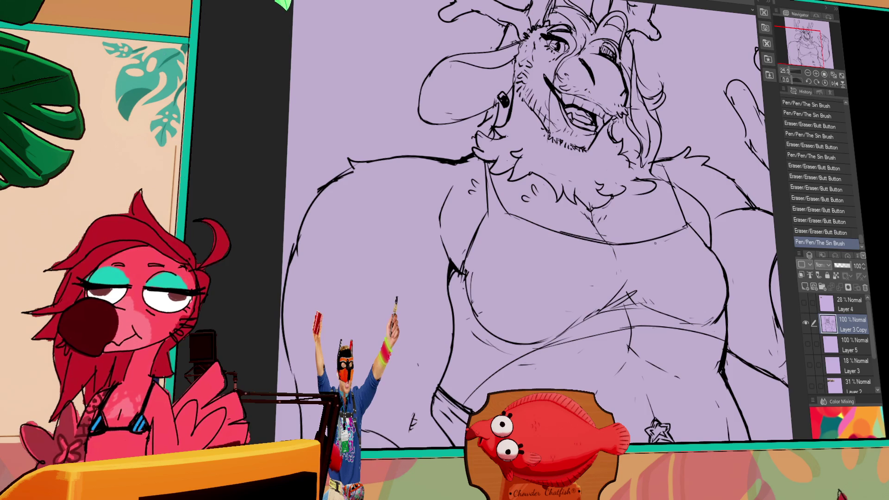
- Pan and zoom across the torso to view its left and right sides
{"action": "left_click_drag", "start_coordinate": [655, 244], "coordinate": [629, 267]}
{"action": "mouse_move", "coordinate": [699, 279]}
{"action": "left_mouse_down"}
{"action": "mouse_move", "coordinate": [685, 220]}
{"action": "mouse_move", "coordinate": [682, 231]}
{"action": "left_mouse_up"}
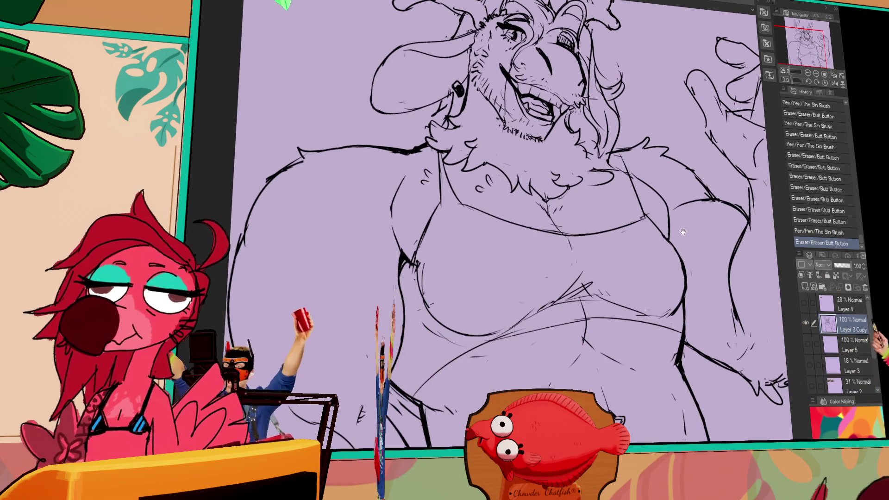
{"action": "left_click_drag", "start_coordinate": [692, 226], "coordinate": [706, 293]}
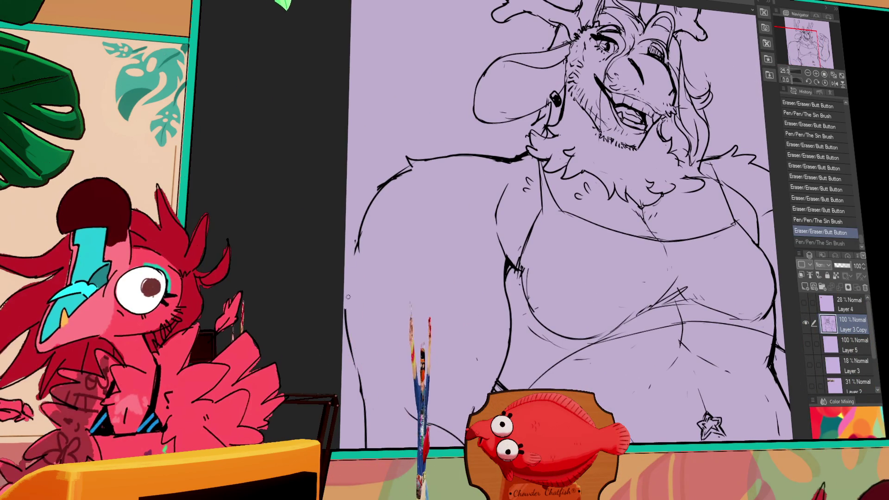
{"action": "scroll", "coordinate": [486, 285], "scroll_direction": "down", "scroll_amount": 1}
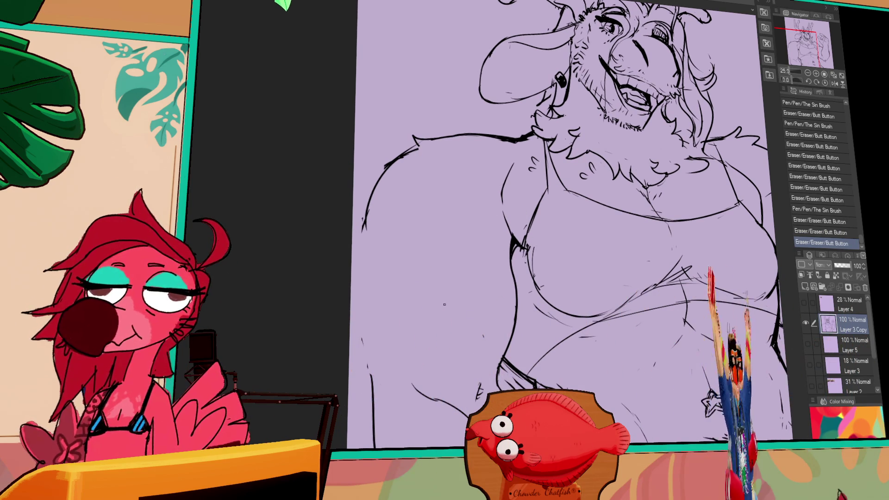
{"action": "scroll", "coordinate": [485, 306], "scroll_direction": "down", "scroll_amount": 1}
{"action": "left_click_drag", "start_coordinate": [565, 250], "coordinate": [492, 293]}
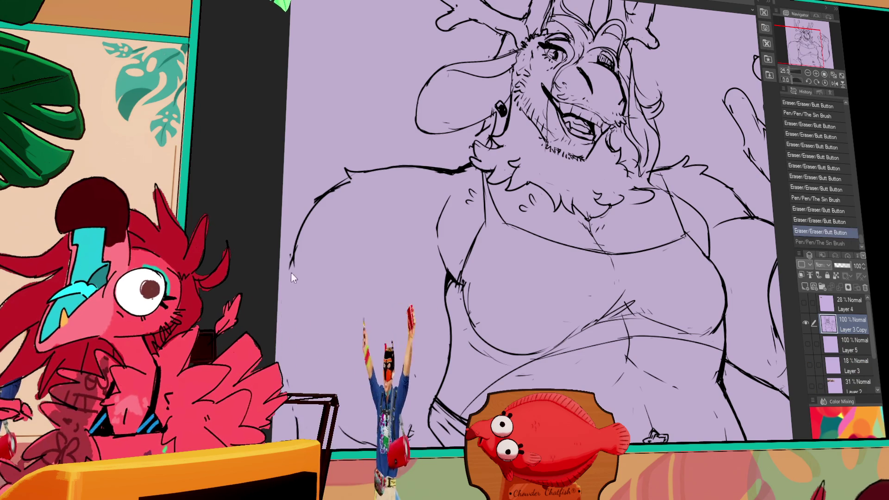
{"action": "left_click_drag", "start_coordinate": [702, 213], "coordinate": [696, 218]}
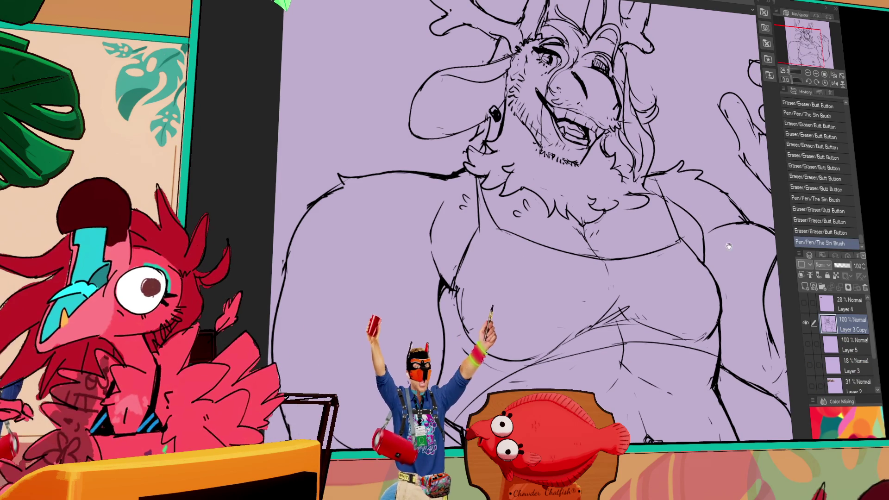
{"action": "left_click_drag", "start_coordinate": [728, 246], "coordinate": [721, 241]}
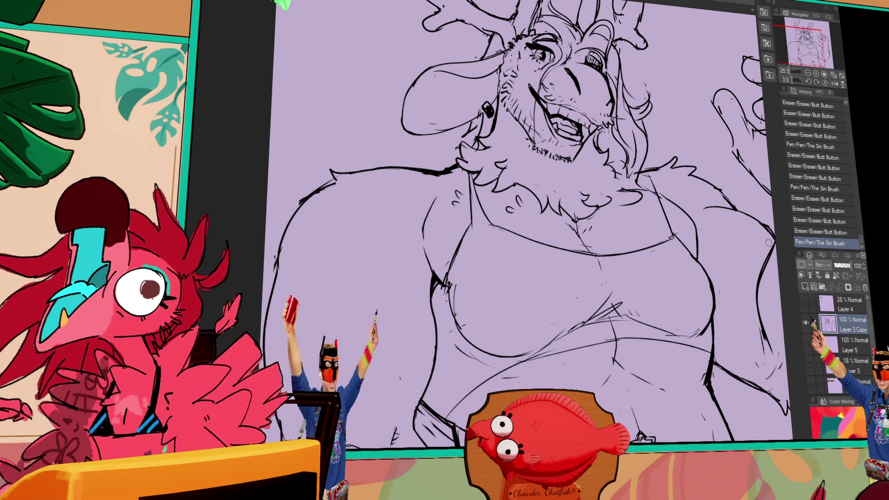
- Hatch short strokes left of the torso, undoing the last two
{"action": "left_click_drag", "start_coordinate": [731, 246], "coordinate": [681, 191]}
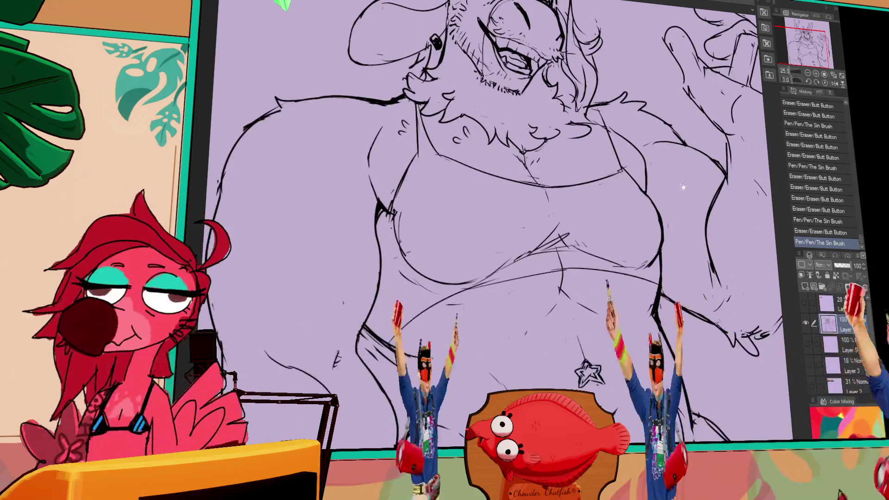
{"action": "left_click_drag", "start_coordinate": [358, 191], "coordinate": [377, 218]}
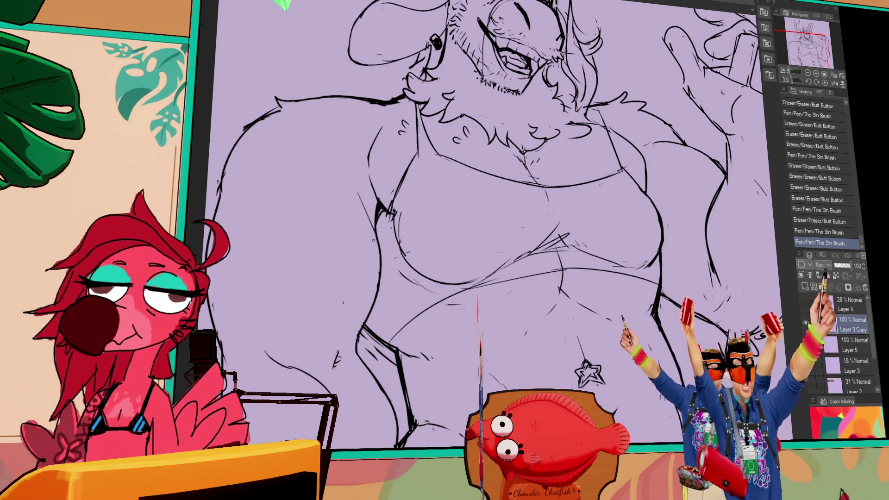
{"action": "mouse_move", "coordinate": [345, 214]}
{"action": "left_mouse_down"}
{"action": "mouse_move", "coordinate": [352, 223]}
{"action": "mouse_move", "coordinate": [340, 212]}
{"action": "left_mouse_up"}
{"action": "mouse_move", "coordinate": [325, 199]}
{"action": "left_mouse_down"}
{"action": "mouse_move", "coordinate": [333, 208]}
{"action": "mouse_move", "coordinate": [324, 202]}
{"action": "left_mouse_up"}
{"action": "mouse_move", "coordinate": [305, 192]}
{"action": "left_mouse_down"}
{"action": "mouse_move", "coordinate": [314, 199]}
{"action": "mouse_move", "coordinate": [271, 202]}
{"action": "mouse_move", "coordinate": [338, 178]}
{"action": "left_mouse_up"}
{"action": "left_click_drag", "start_coordinate": [331, 190], "coordinate": [350, 193]}
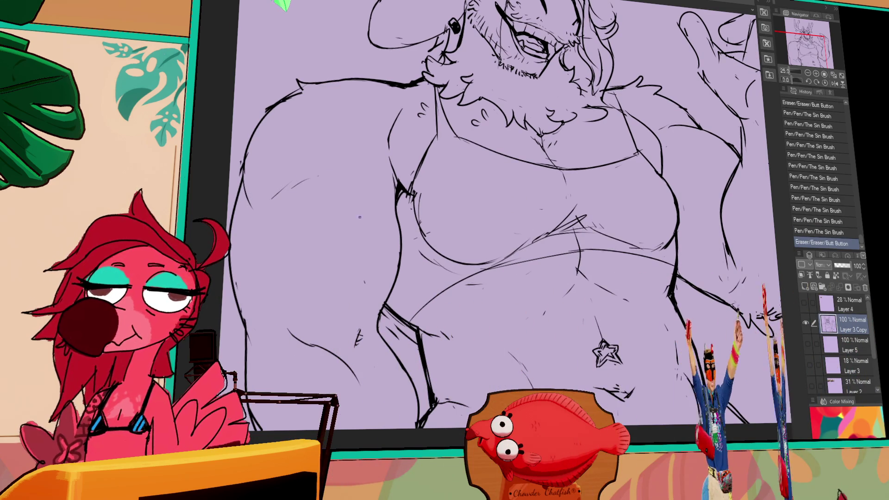
{"action": "key", "text": "ctrl+z"}
{"action": "key", "text": "ctrl+z"}
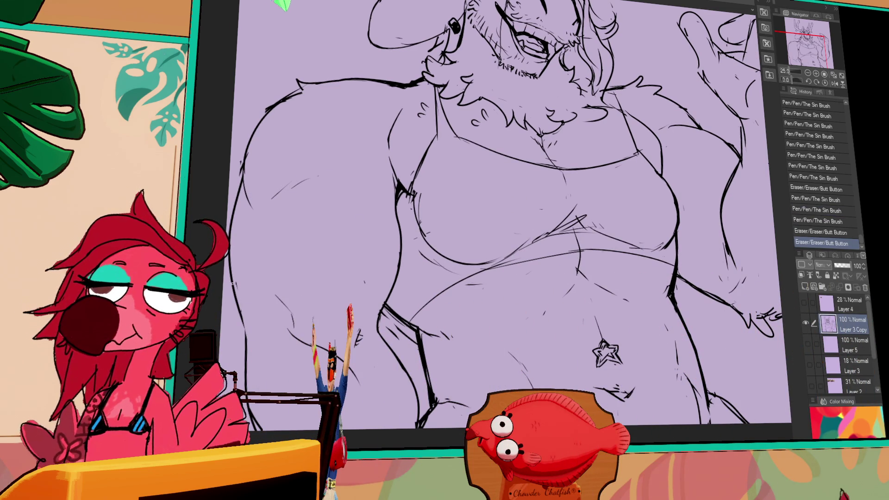
- Ink strokes along the figure's lower left, then tilt the view toward the raised hand
{"action": "left_click_drag", "start_coordinate": [361, 331], "coordinate": [356, 345]}
{"action": "left_click_drag", "start_coordinate": [255, 309], "coordinate": [280, 323]}
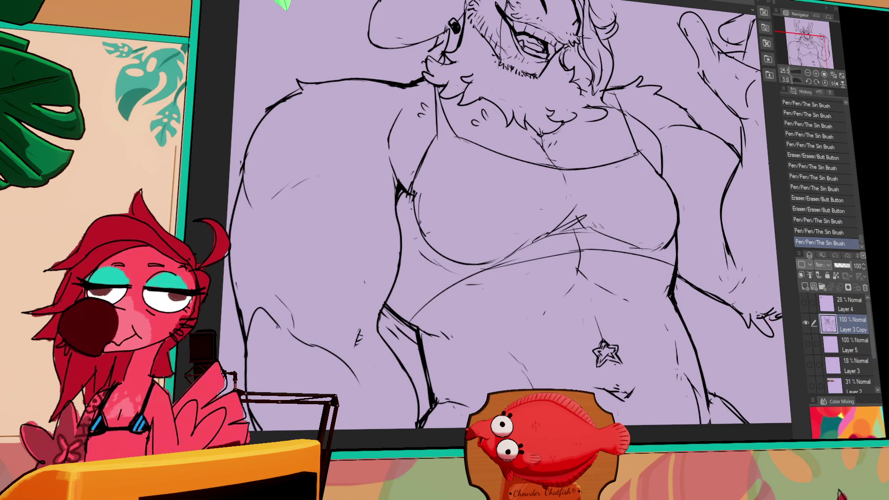
{"action": "left_click_drag", "start_coordinate": [643, 265], "coordinate": [658, 207]}
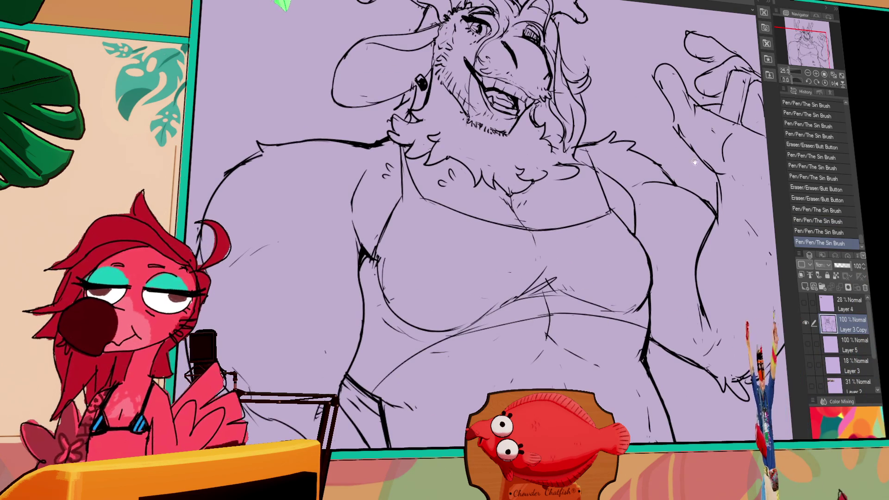
{"action": "left_click_drag", "start_coordinate": [693, 146], "coordinate": [668, 199]}
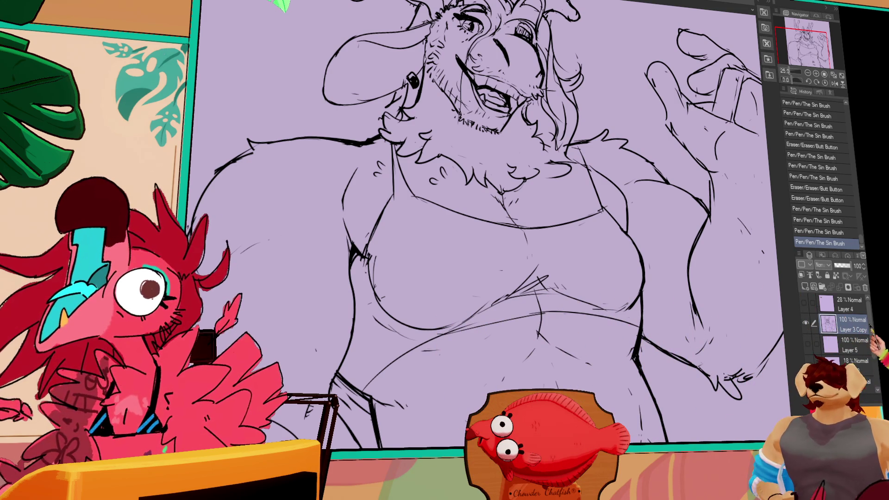
- Lasso the raised hand, rotate and move it beside the head, deselect, then flip the canvas
{"action": "left_click_drag", "start_coordinate": [709, 143], "coordinate": [723, 156]}
{"action": "scroll", "coordinate": [722, 156], "scroll_direction": "down", "scroll_amount": 3}
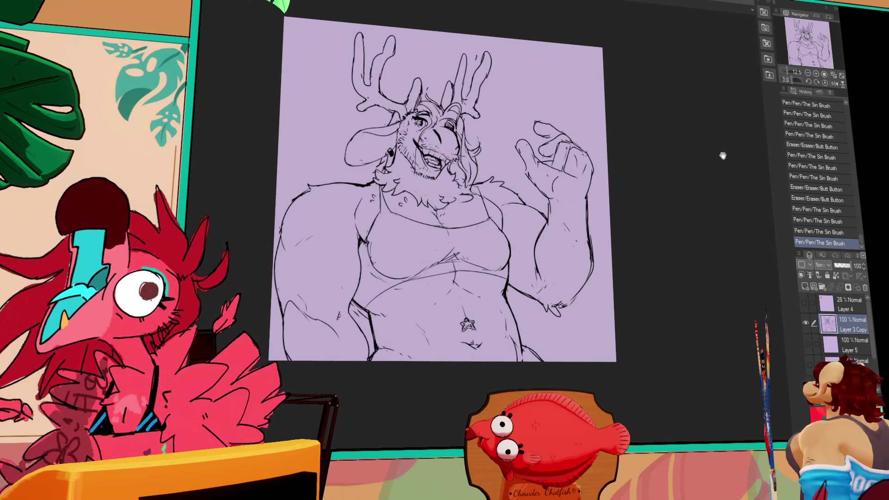
{"action": "mouse_move", "coordinate": [562, 217]}
{"action": "left_mouse_down"}
{"action": "mouse_move", "coordinate": [514, 120]}
{"action": "mouse_move", "coordinate": [615, 165]}
{"action": "mouse_move", "coordinate": [585, 176]}
{"action": "mouse_move", "coordinate": [594, 187]}
{"action": "left_mouse_up"}
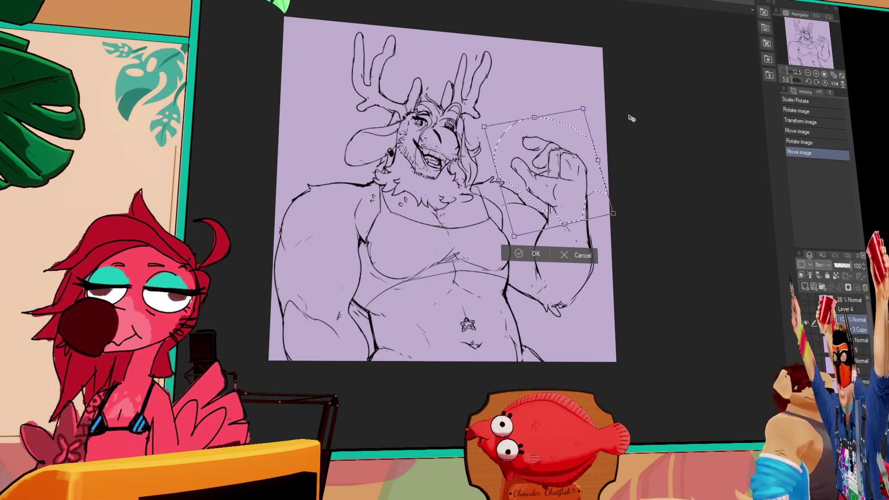
{"action": "key", "text": "Return"}
{"action": "key", "text": "ctrl+d"}
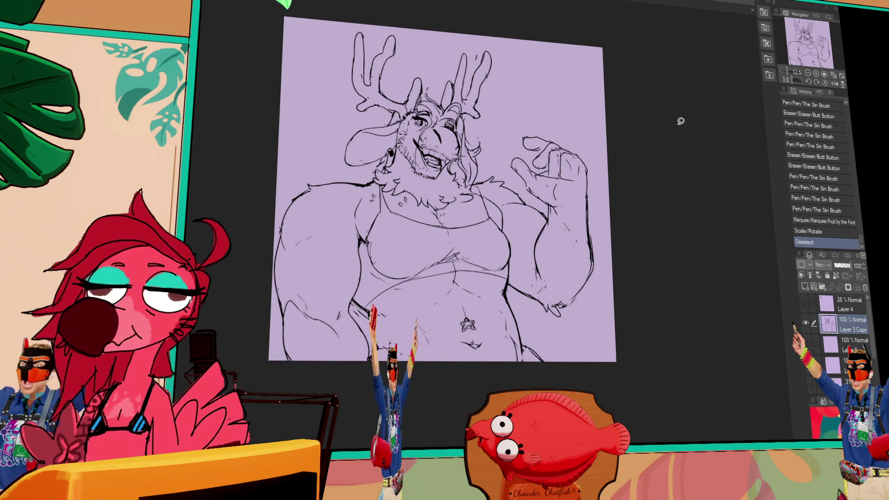
{"action": "key", "text": "h"}
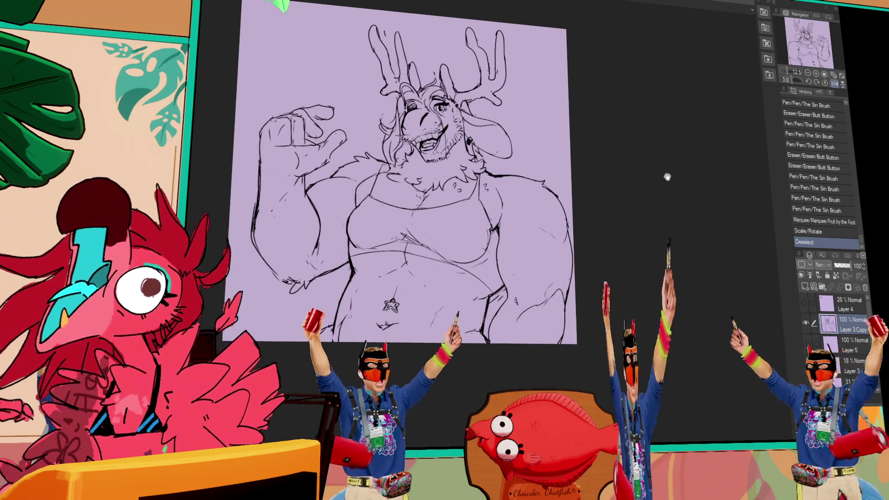
- Lasso the raised hand on the flipped canvas, move it to a new spot, and deselect
{"action": "left_click_drag", "start_coordinate": [337, 158], "coordinate": [214, 149]}
{"action": "left_click_drag", "start_coordinate": [324, 279], "coordinate": [319, 301]}
{"action": "left_click_drag", "start_coordinate": [297, 185], "coordinate": [289, 194]}
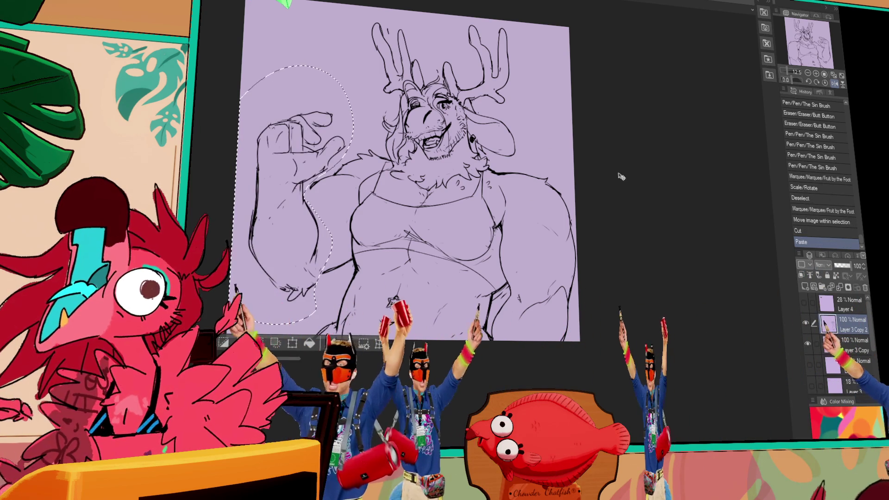
{"action": "key", "text": "ctrl+d"}
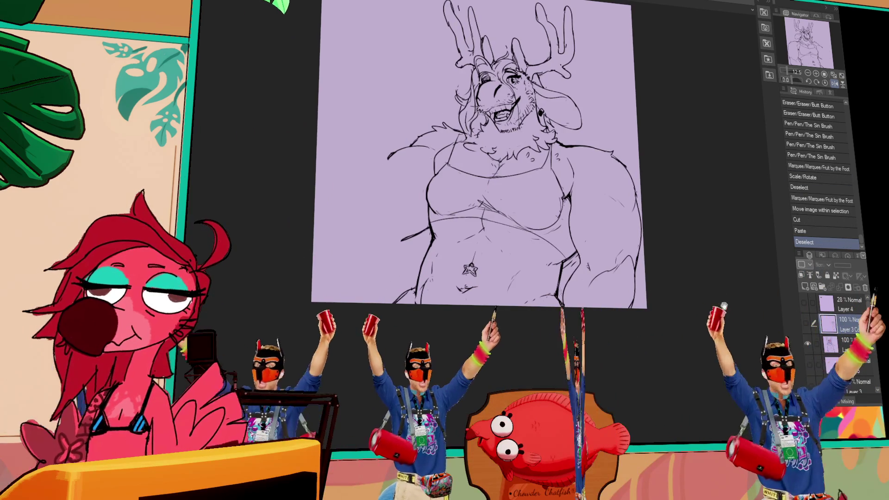
- Try new arm outline strokes, then undo them to restore the raised hand
{"action": "left_click_drag", "start_coordinate": [419, 264], "coordinate": [422, 278]}
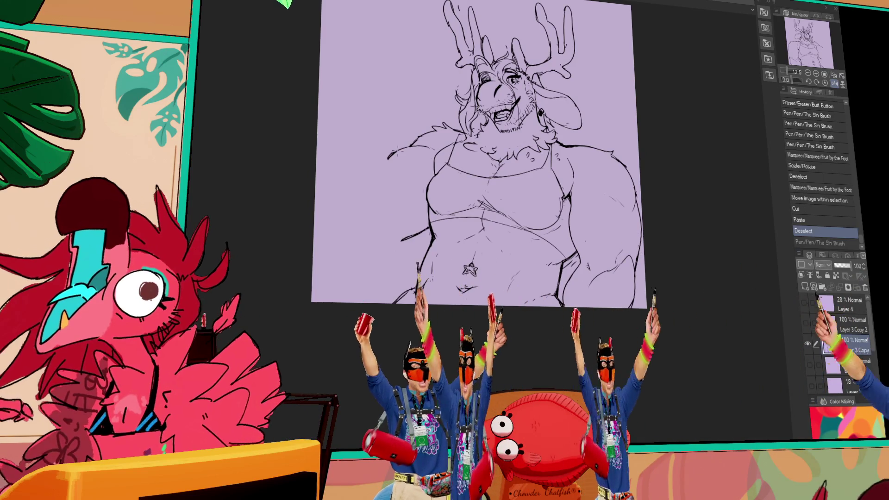
{"action": "left_click_drag", "start_coordinate": [410, 146], "coordinate": [345, 259]}
{"action": "left_click_drag", "start_coordinate": [370, 185], "coordinate": [366, 231]}
{"action": "mouse_move", "coordinate": [615, 153]}
{"action": "left_mouse_down"}
{"action": "mouse_move", "coordinate": [641, 223]}
{"action": "mouse_move", "coordinate": [637, 278]}
{"action": "left_mouse_up"}
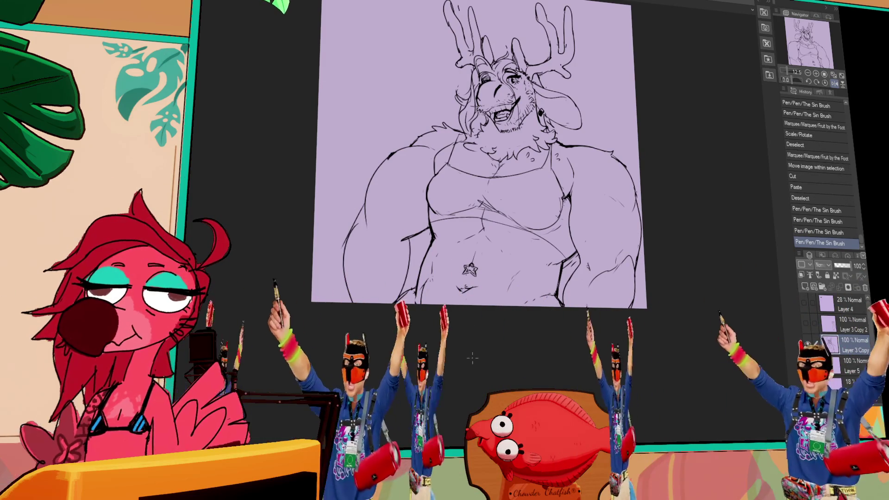
{"action": "key", "text": "ctrl+z"}
{"action": "key", "text": "ctrl+z"}
{"action": "key", "text": "ctrl+z"}
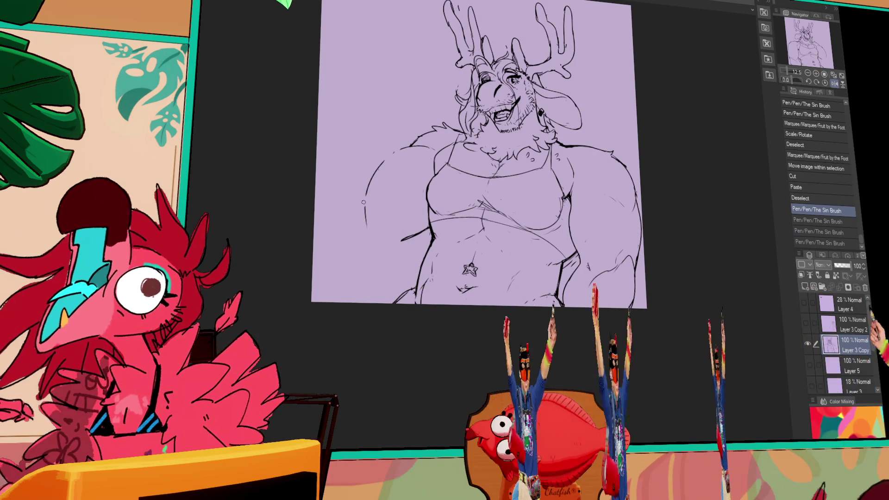
{"action": "left_click_drag", "start_coordinate": [365, 187], "coordinate": [364, 208]}
{"action": "left_click_drag", "start_coordinate": [394, 150], "coordinate": [378, 252]}
{"action": "left_click_drag", "start_coordinate": [407, 141], "coordinate": [371, 277]}
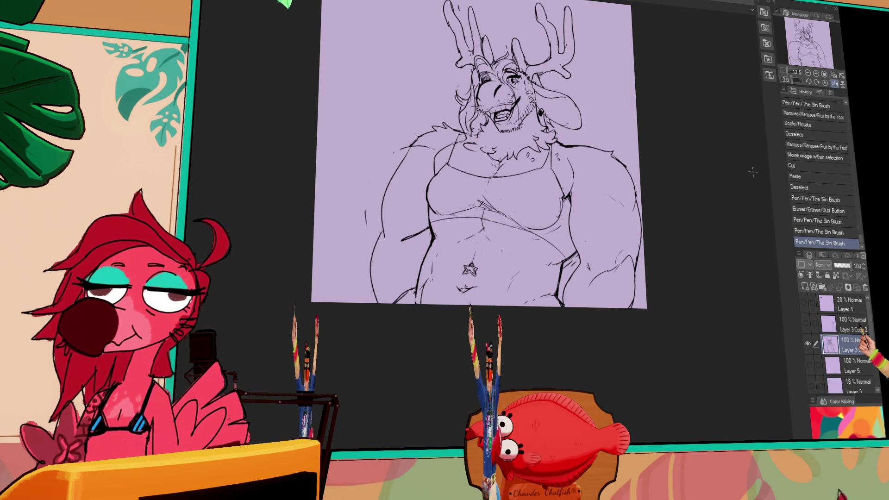
{"action": "key", "text": "ctrl+z"}
{"action": "key", "text": "ctrl+z"}
{"action": "key", "text": "ctrl+z"}
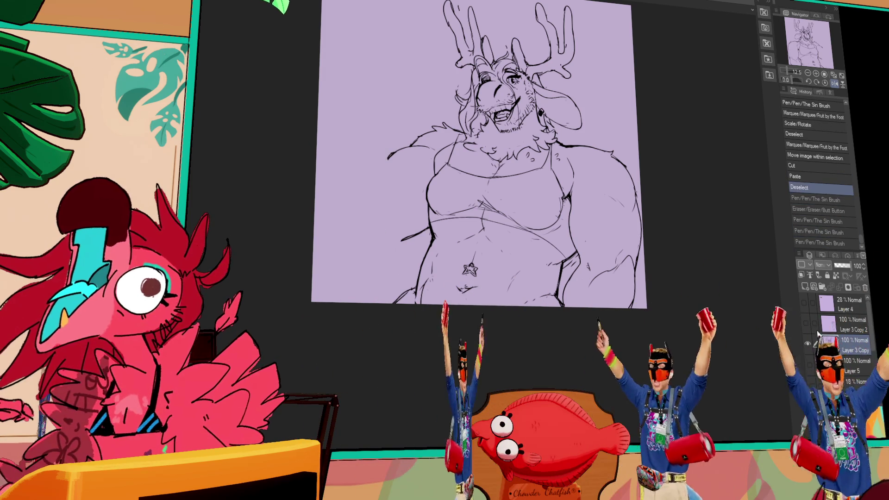
{"action": "key", "text": "ctrl+z"}
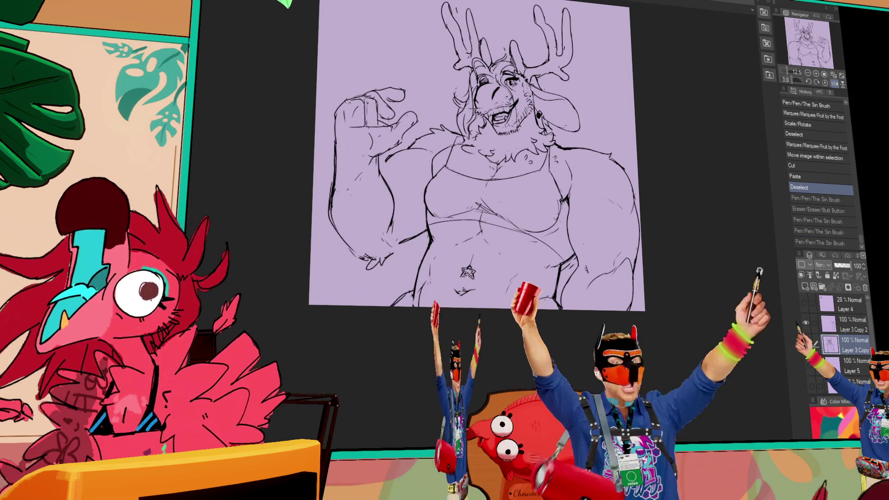
- Merge the Layer 3 Copy 2 hand layer into the line-art layer below
{"action": "left_click_drag", "start_coordinate": [656, 330], "coordinate": [766, 337]}
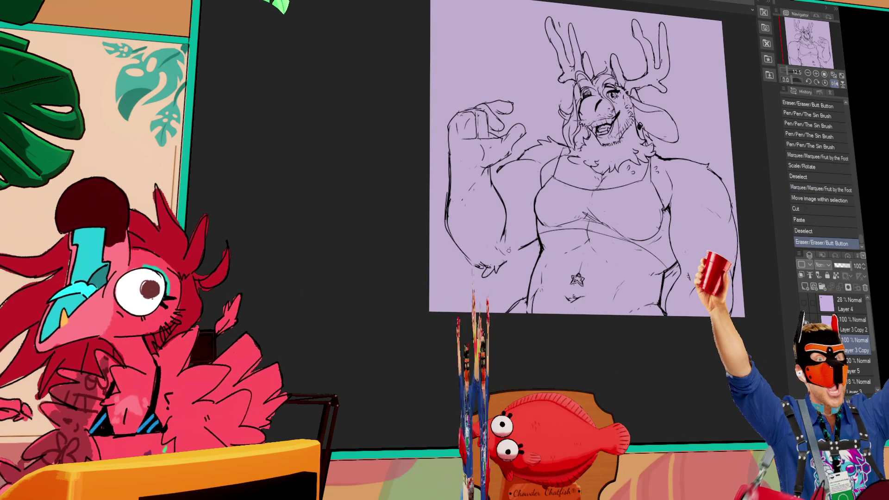
{"action": "left_click", "coordinate": [817, 318]}
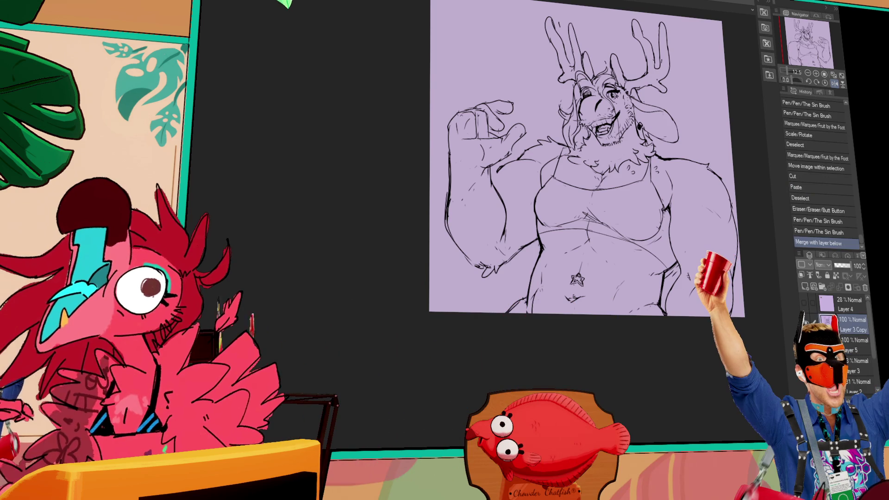
{"action": "key", "text": "ctrl+e"}
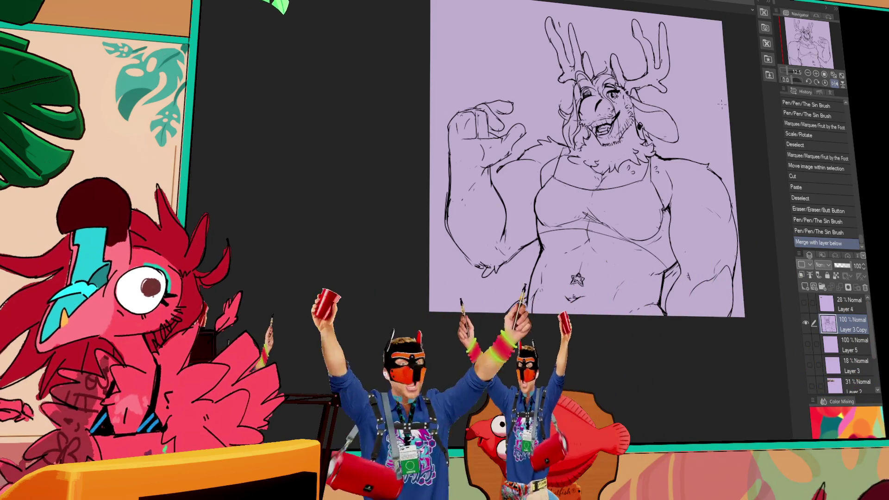
- Zoom in on the hand and face and redraw part of the arm outline
{"action": "key", "text": "ctrl+plus"}
{"action": "left_click_drag", "start_coordinate": [442, 232], "coordinate": [463, 324]}
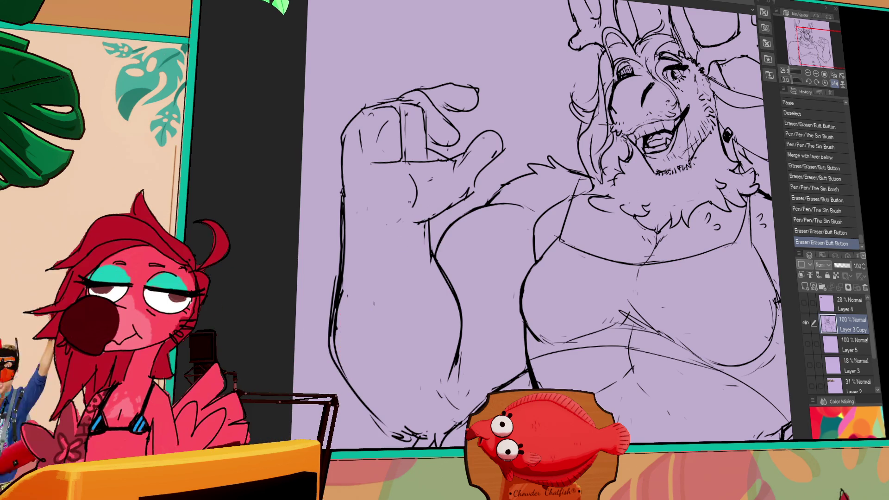
{"action": "left_click_drag", "start_coordinate": [509, 232], "coordinate": [433, 243]}
- Zoom out to the whole drawing and retouch a small spot of the line-art
{"action": "left_click", "coordinate": [808, 74]}
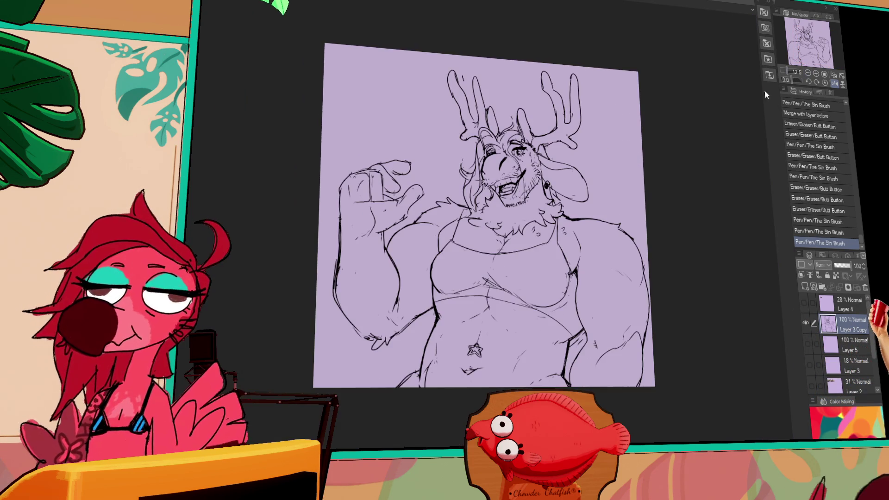
{"action": "left_click_drag", "start_coordinate": [656, 165], "coordinate": [659, 121]}
{"action": "mouse_move", "coordinate": [656, 174]}
{"action": "left_mouse_down"}
{"action": "mouse_move", "coordinate": [673, 185]}
{"action": "mouse_move", "coordinate": [684, 177]}
{"action": "left_mouse_up"}
{"action": "left_click_drag", "start_coordinate": [397, 256], "coordinate": [407, 253]}
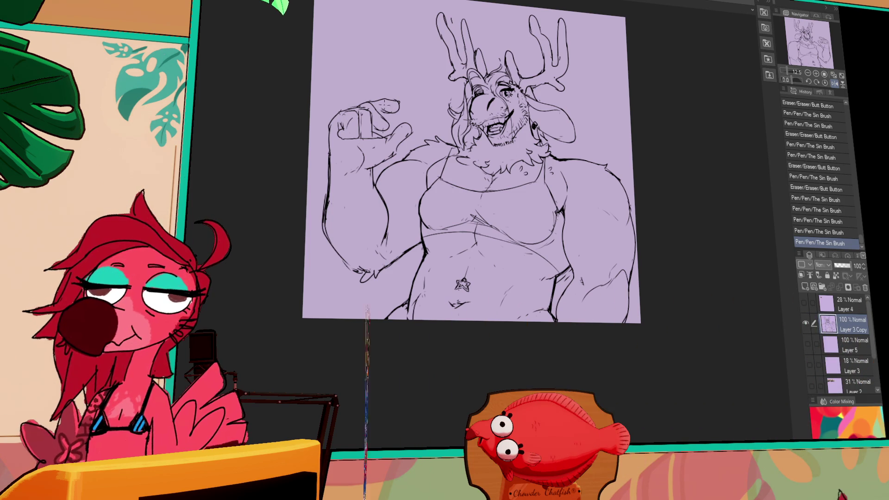
{"action": "left_click_drag", "start_coordinate": [605, 167], "coordinate": [608, 178]}
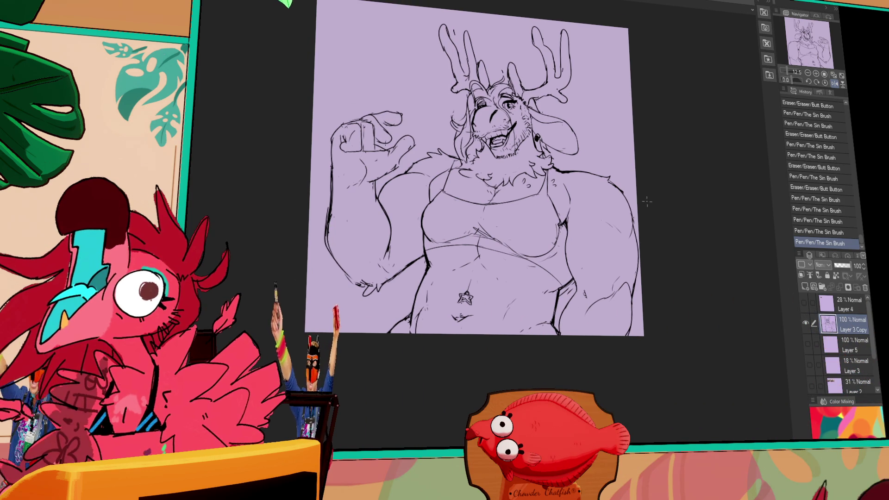
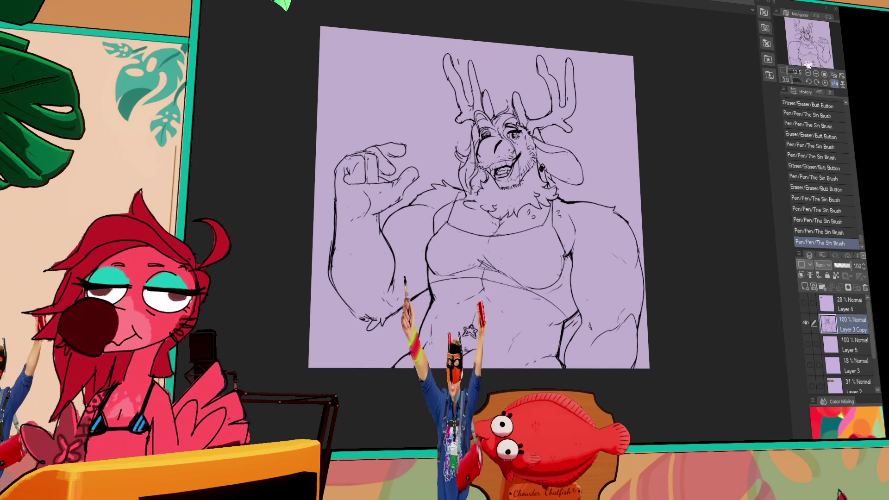
- Zoom in on the chest, erase a small part of the sketch and add a pen correction
{"action": "scroll", "coordinate": [640, 216], "scroll_direction": "up", "scroll_amount": 2}
{"action": "left_click_drag", "start_coordinate": [639, 217], "coordinate": [612, 237]}
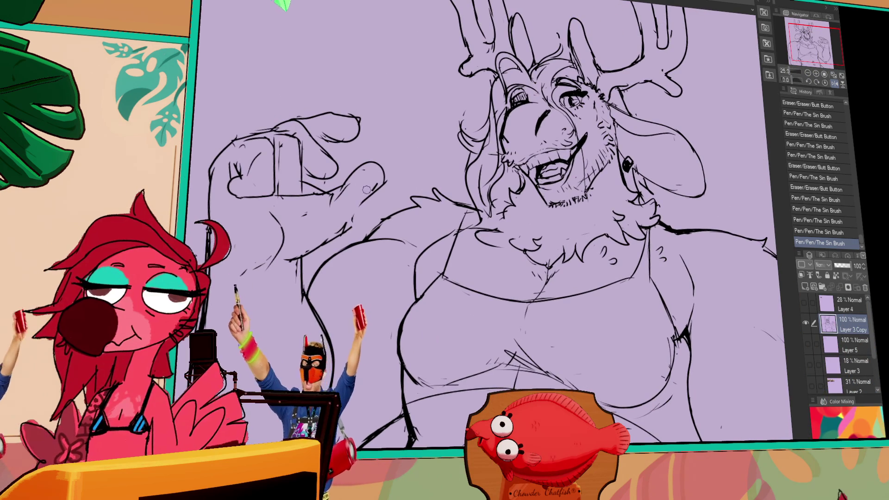
{"action": "left_click", "coordinate": [352, 222]}
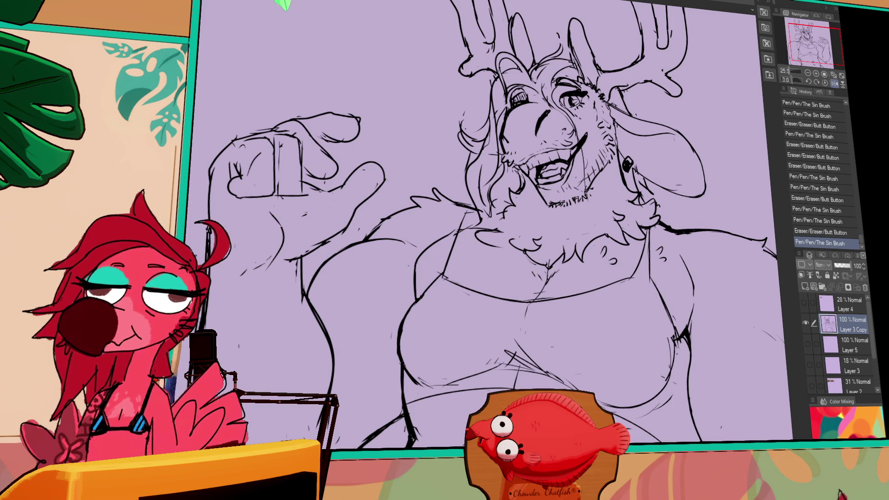
- Zoom back out to 12.5% to see the whole drawing and add a new blank layer
{"action": "left_click_drag", "start_coordinate": [647, 167], "coordinate": [615, 163]}
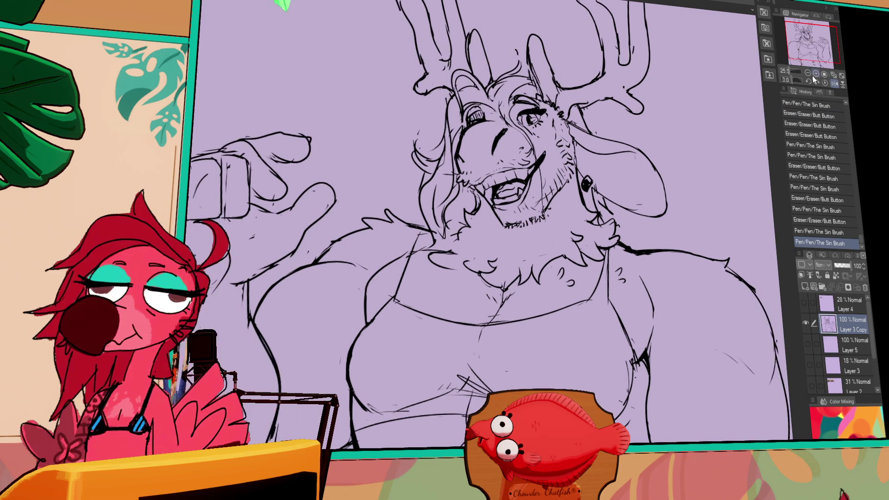
{"action": "left_click", "coordinate": [808, 73]}
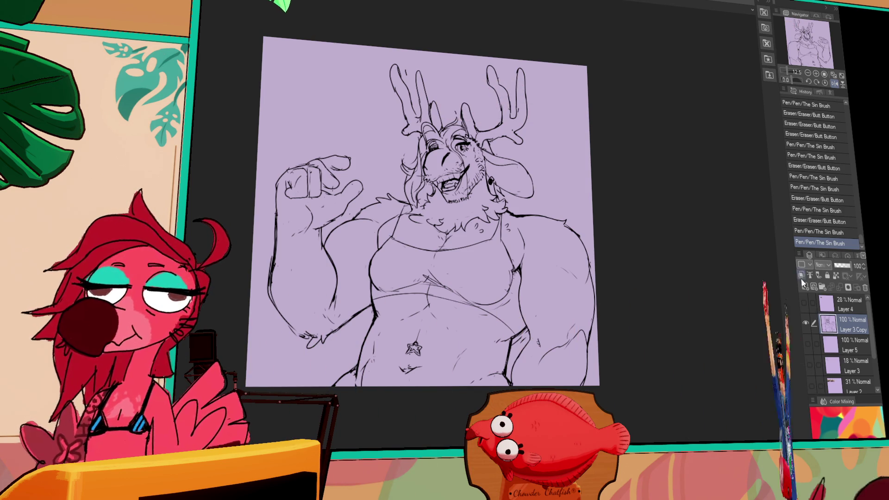
{"action": "left_click", "coordinate": [829, 288]}
- Fade Layer 3 Copy to 28% opacity and switch to the new Layer 6
{"action": "left_click", "coordinate": [852, 345]}
{"action": "left_click_drag", "start_coordinate": [849, 265], "coordinate": [839, 265]}
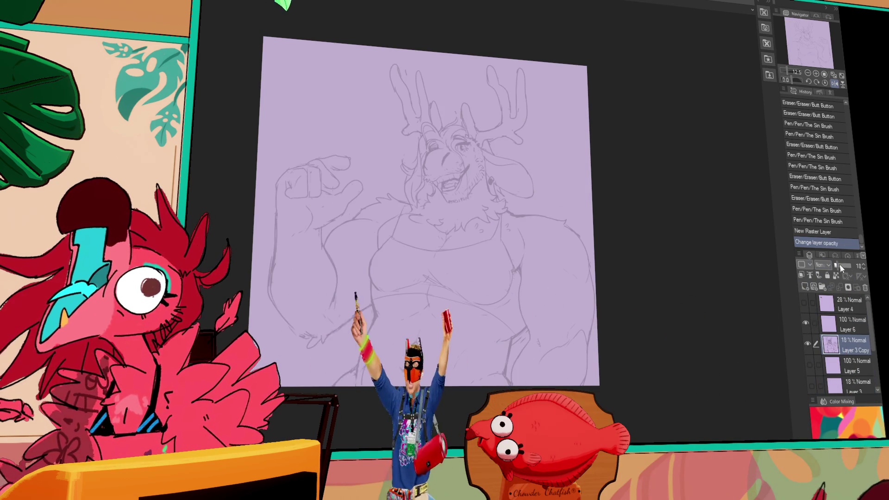
{"action": "left_click", "coordinate": [851, 328]}
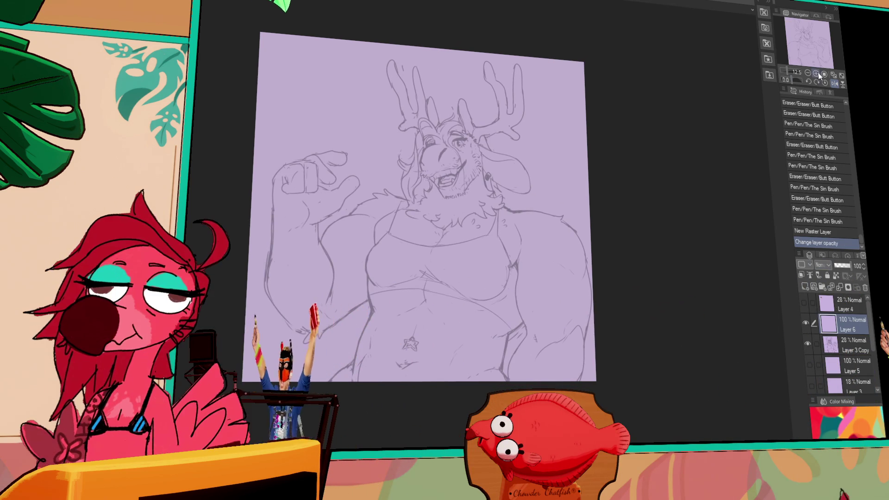
{"action": "left_click", "coordinate": [815, 73]}
{"action": "left_click", "coordinate": [807, 73]}
{"action": "mouse_move", "coordinate": [524, 146]}
{"action": "left_mouse_down"}
{"action": "mouse_move", "coordinate": [523, 168]}
{"action": "mouse_move", "coordinate": [532, 155]}
{"action": "left_mouse_up"}
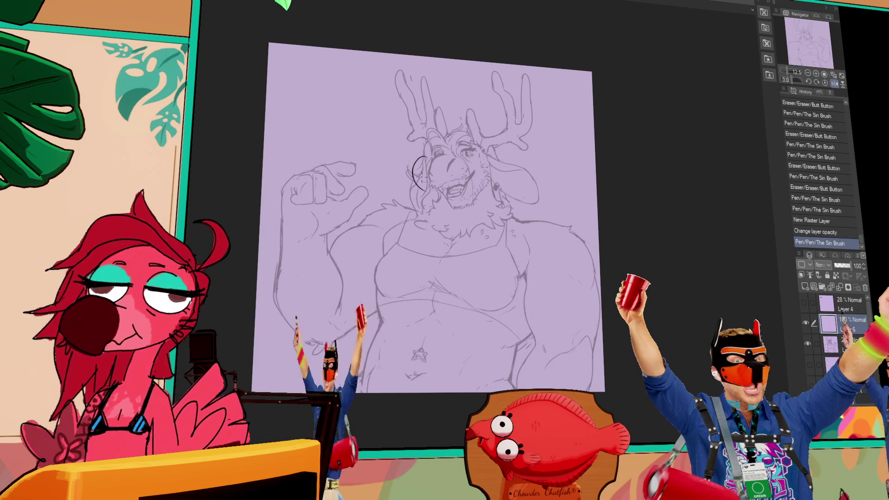
- Ink black curves around the muzzle, then lasso the face strokes to clear them
{"action": "mouse_move", "coordinate": [422, 160]}
{"action": "left_mouse_down"}
{"action": "mouse_move", "coordinate": [464, 179]}
{"action": "mouse_move", "coordinate": [445, 206]}
{"action": "mouse_move", "coordinate": [463, 194]}
{"action": "mouse_move", "coordinate": [465, 179]}
{"action": "mouse_move", "coordinate": [489, 183]}
{"action": "left_mouse_up"}
{"action": "left_click_drag", "start_coordinate": [504, 113], "coordinate": [508, 111]}
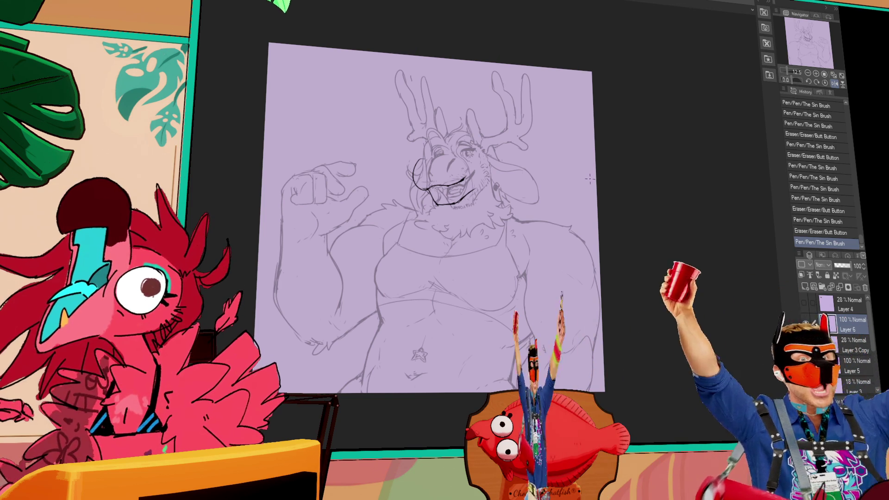
{"action": "left_click_drag", "start_coordinate": [474, 163], "coordinate": [490, 183]}
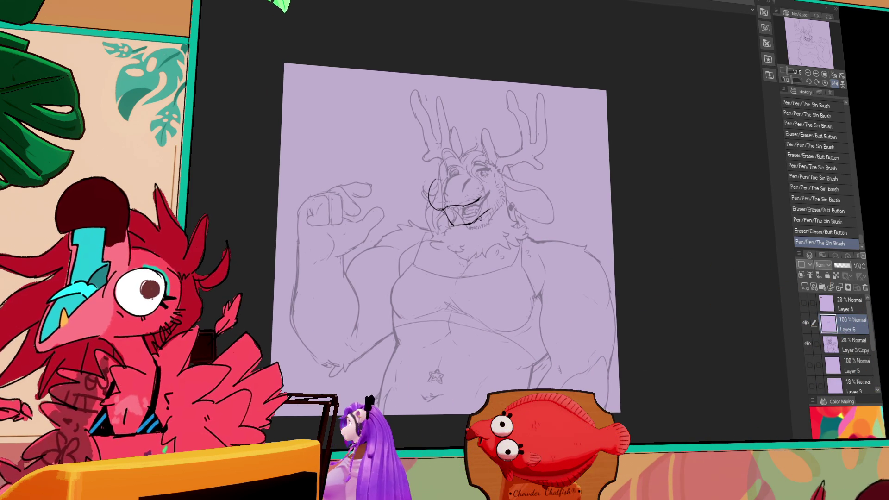
{"action": "left_click_drag", "start_coordinate": [494, 224], "coordinate": [493, 209]}
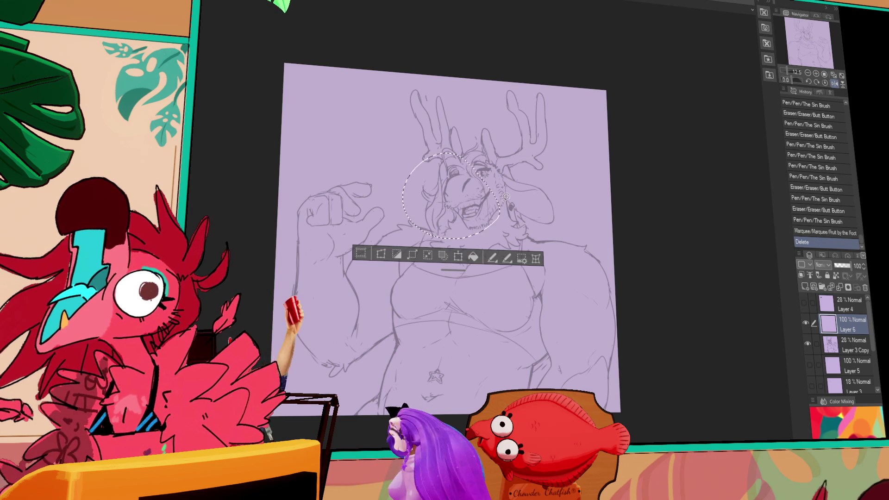
- Deselect and ink the jaw curve and the beard line by the mouth, undoing a misplaced stroke
{"action": "key", "text": "ctrl+d"}
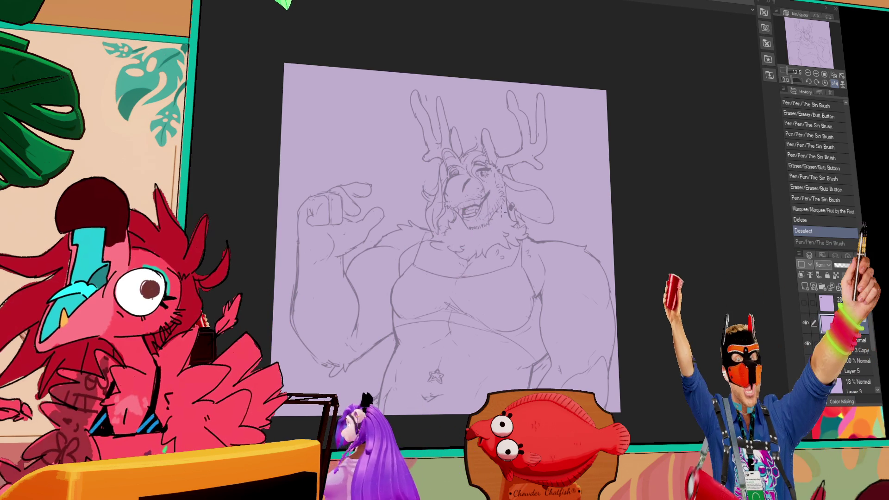
{"action": "mouse_move", "coordinate": [492, 228]}
{"action": "left_mouse_down"}
{"action": "mouse_move", "coordinate": [509, 207]}
{"action": "mouse_move", "coordinate": [484, 226]}
{"action": "left_mouse_up"}
{"action": "mouse_move", "coordinate": [498, 214]}
{"action": "left_mouse_down"}
{"action": "mouse_move", "coordinate": [483, 227]}
{"action": "mouse_move", "coordinate": [455, 217]}
{"action": "left_mouse_up"}
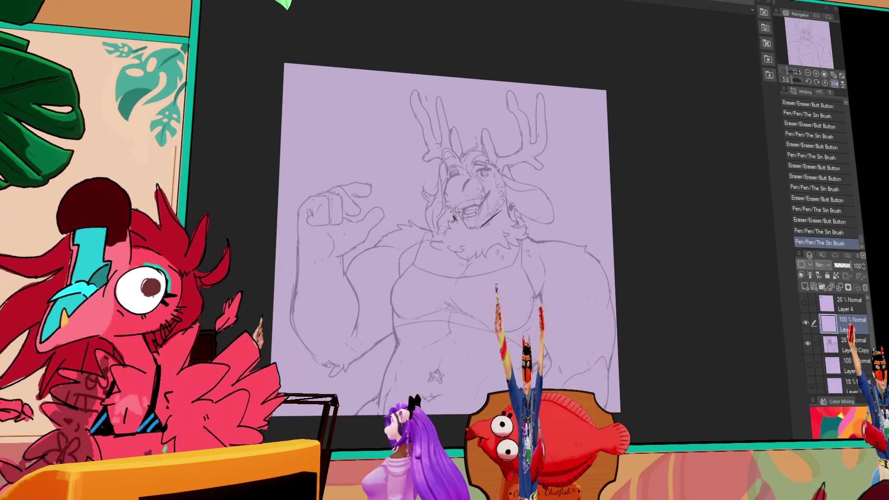
{"action": "key", "text": "ctrl+z"}
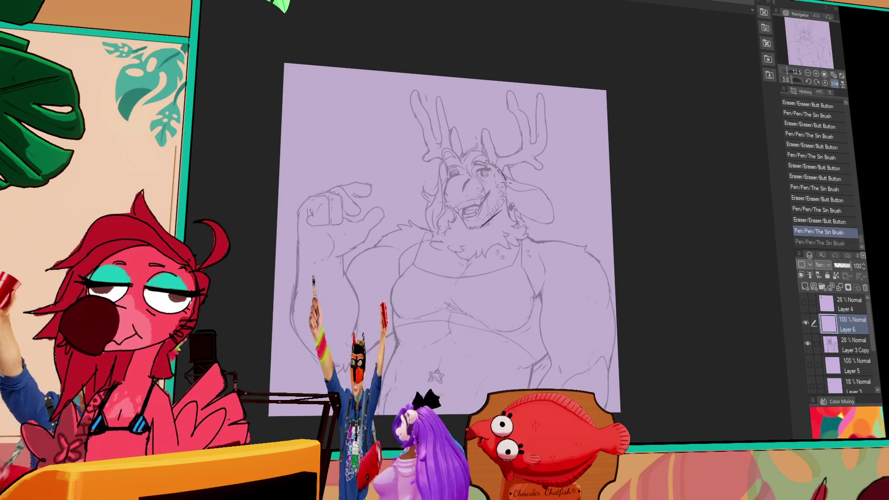
{"action": "left_click_drag", "start_coordinate": [502, 176], "coordinate": [506, 207]}
{"action": "left_click_drag", "start_coordinate": [491, 218], "coordinate": [484, 226]}
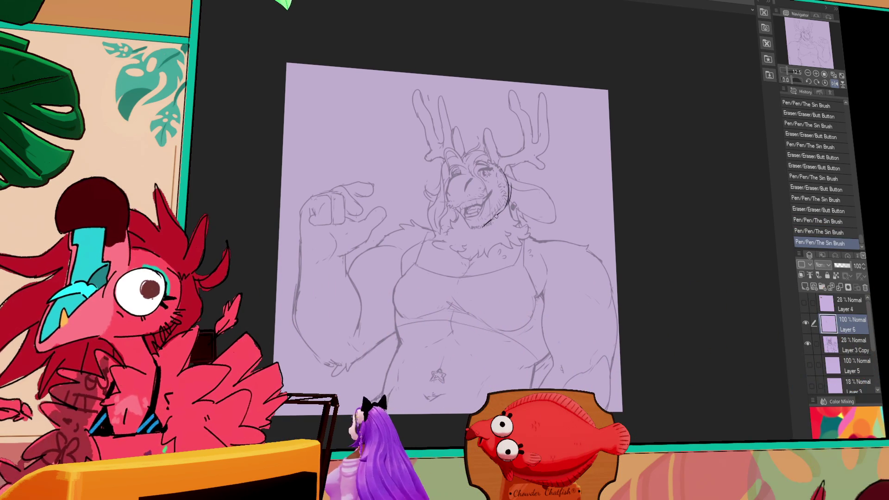
{"action": "left_click_drag", "start_coordinate": [564, 194], "coordinate": [566, 190]}
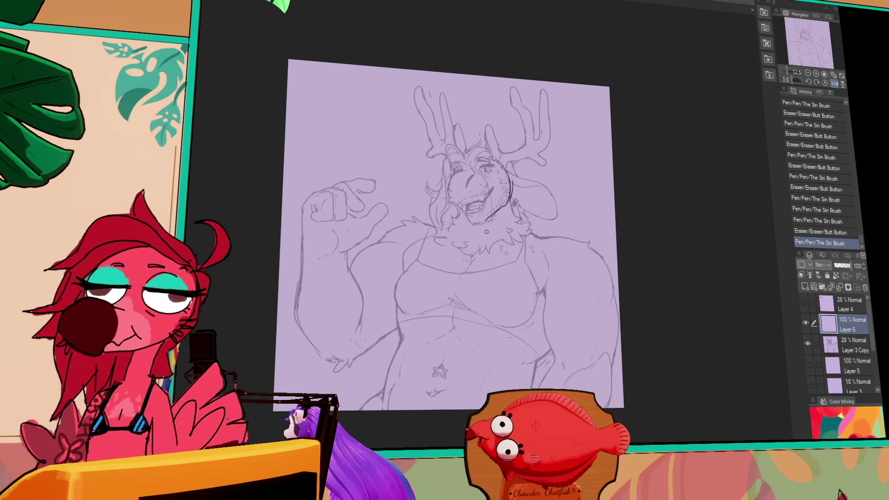
- Rework the chin, face oval and right-ear lines, then lasso and nudge the head linework into place
{"action": "mouse_move", "coordinate": [494, 211]}
{"action": "left_mouse_down"}
{"action": "mouse_move", "coordinate": [467, 226]}
{"action": "mouse_move", "coordinate": [465, 206]}
{"action": "mouse_move", "coordinate": [493, 220]}
{"action": "mouse_move", "coordinate": [472, 221]}
{"action": "left_mouse_up"}
{"action": "key", "text": "ctrl+z"}
{"action": "left_click_drag", "start_coordinate": [477, 160], "coordinate": [491, 210]}
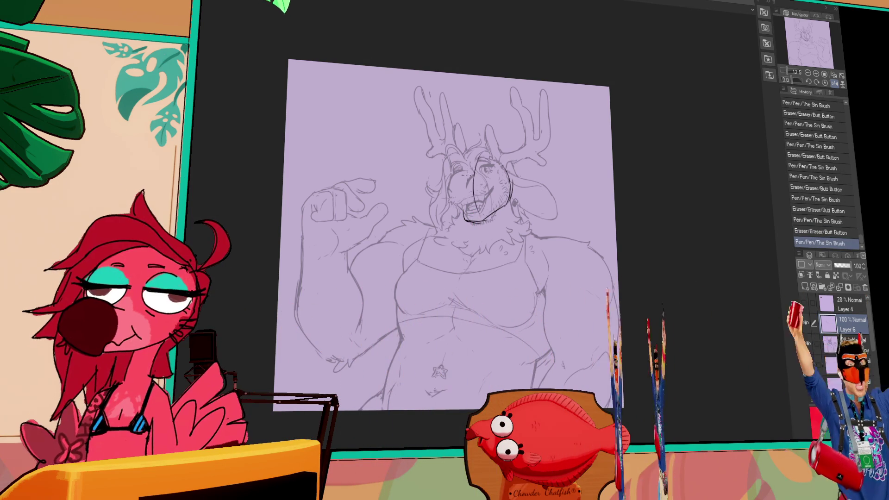
{"action": "mouse_move", "coordinate": [448, 171]}
{"action": "left_mouse_down"}
{"action": "mouse_move", "coordinate": [444, 199]}
{"action": "mouse_move", "coordinate": [490, 196]}
{"action": "mouse_move", "coordinate": [493, 216]}
{"action": "left_mouse_up"}
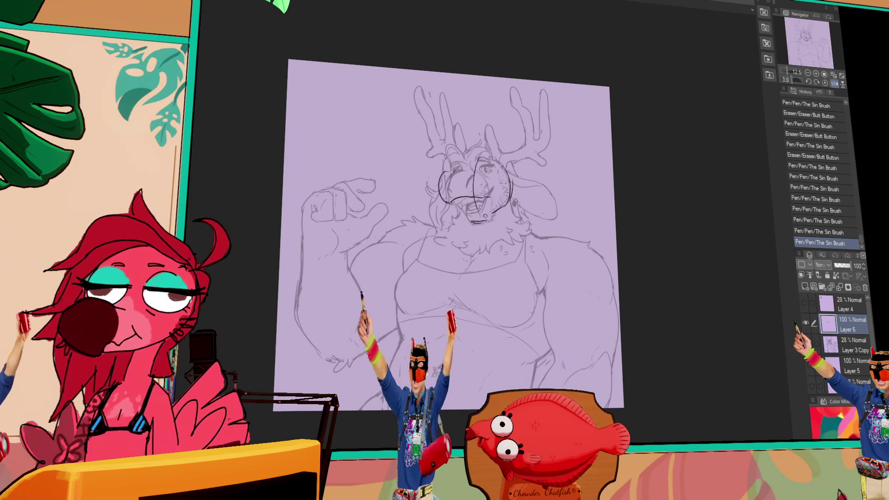
{"action": "left_click_drag", "start_coordinate": [434, 374], "coordinate": [446, 370]}
{"action": "left_click_drag", "start_coordinate": [542, 160], "coordinate": [549, 171]}
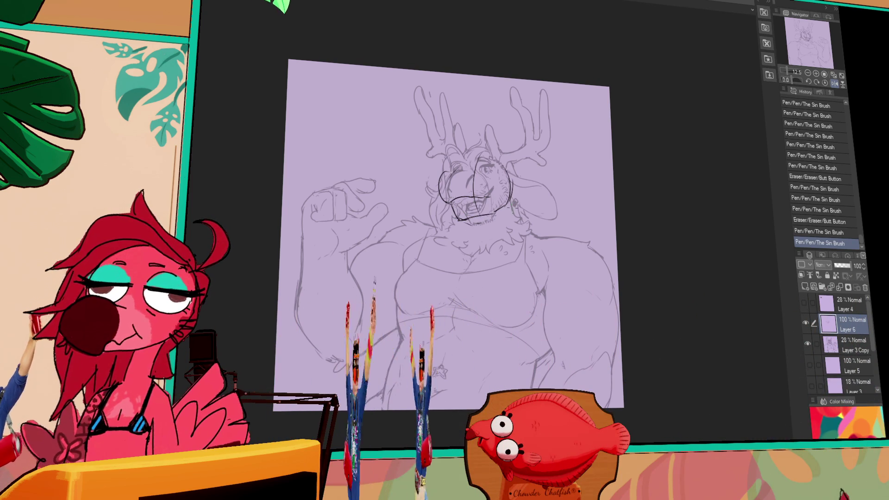
{"action": "left_click_drag", "start_coordinate": [509, 204], "coordinate": [507, 194]}
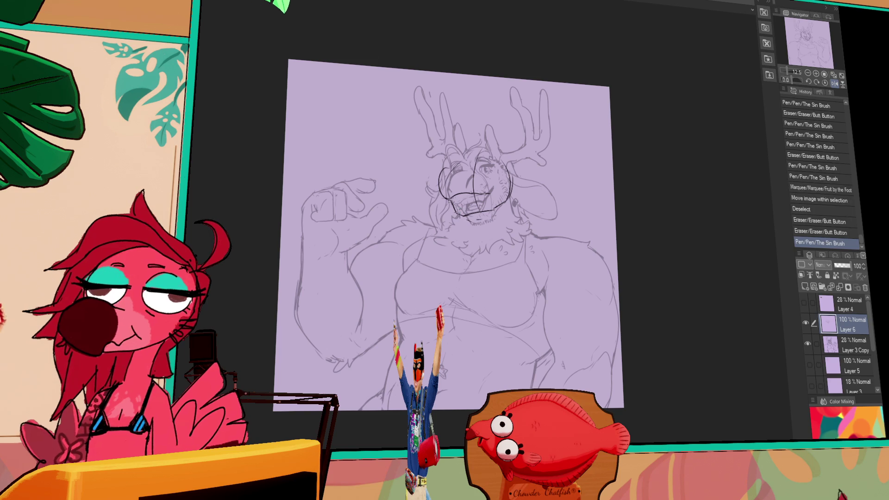
{"action": "mouse_move", "coordinate": [551, 201]}
{"action": "left_mouse_down"}
{"action": "mouse_move", "coordinate": [542, 196]}
{"action": "mouse_move", "coordinate": [553, 208]}
{"action": "left_mouse_up"}
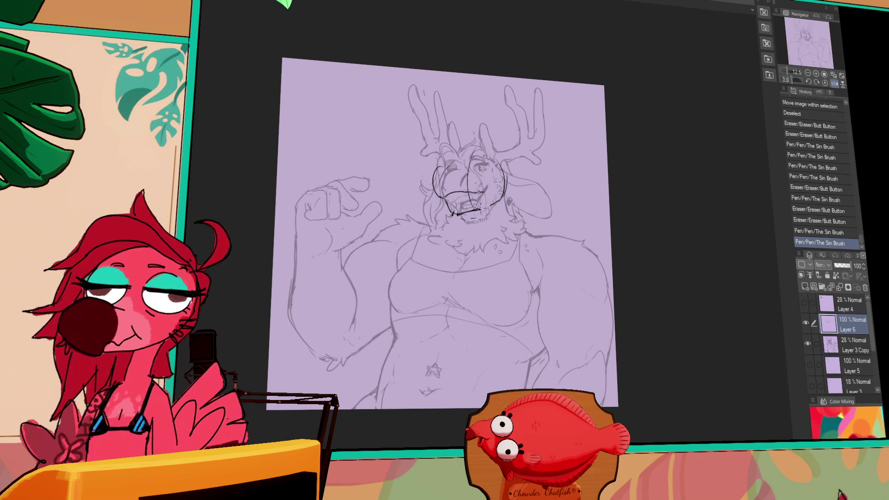
- Ink the jaw line, chin and chest fur strokes, and the small star marks on the belly
{"action": "left_click_drag", "start_coordinate": [502, 188], "coordinate": [507, 214]}
{"action": "left_click_drag", "start_coordinate": [441, 224], "coordinate": [447, 227]}
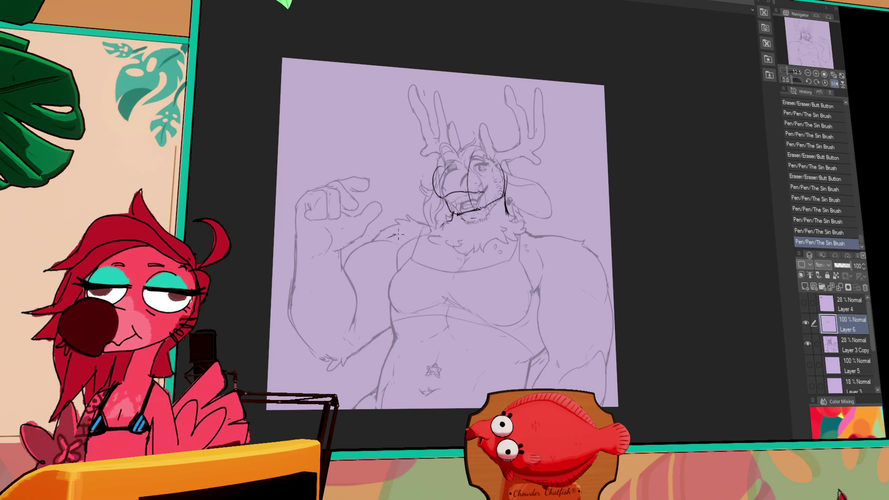
{"action": "key", "text": "ctrl+z"}
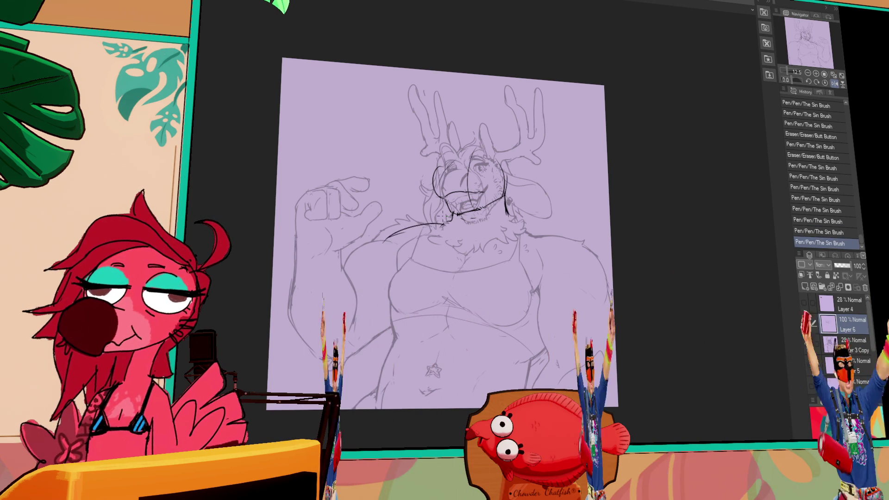
{"action": "key", "text": "ctrl+y"}
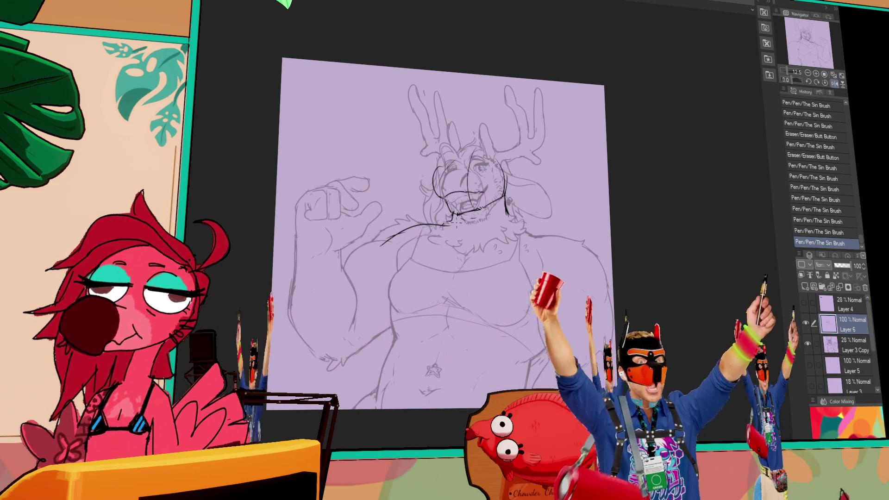
{"action": "key", "text": "ctrl+y"}
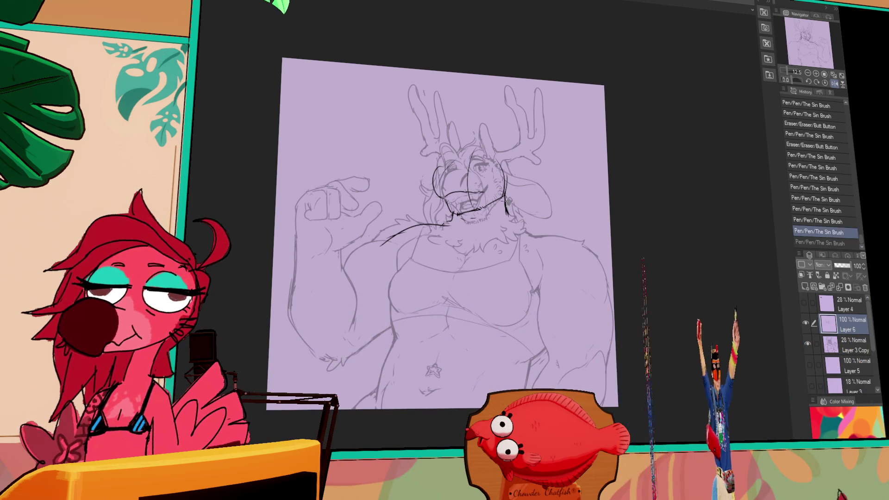
{"action": "mouse_move", "coordinate": [448, 222]}
{"action": "left_mouse_down"}
{"action": "mouse_move", "coordinate": [433, 243]}
{"action": "mouse_move", "coordinate": [458, 243]}
{"action": "left_mouse_up"}
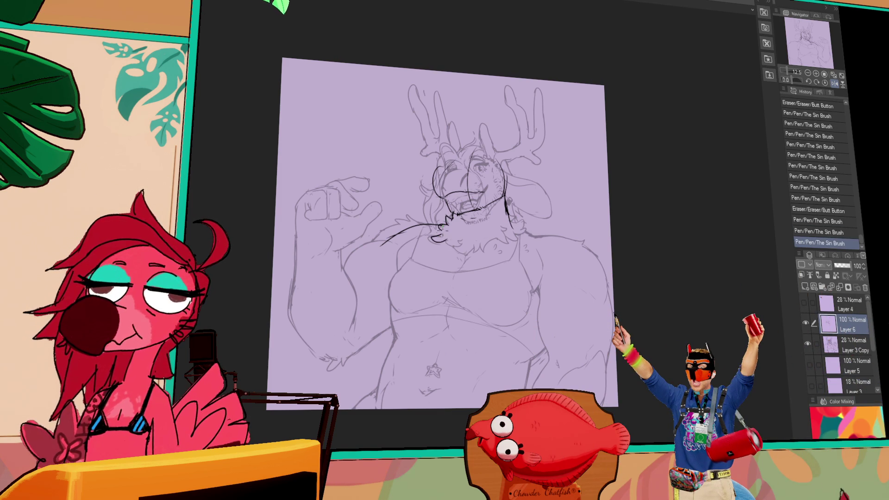
{"action": "left_click_drag", "start_coordinate": [448, 246], "coordinate": [456, 248]}
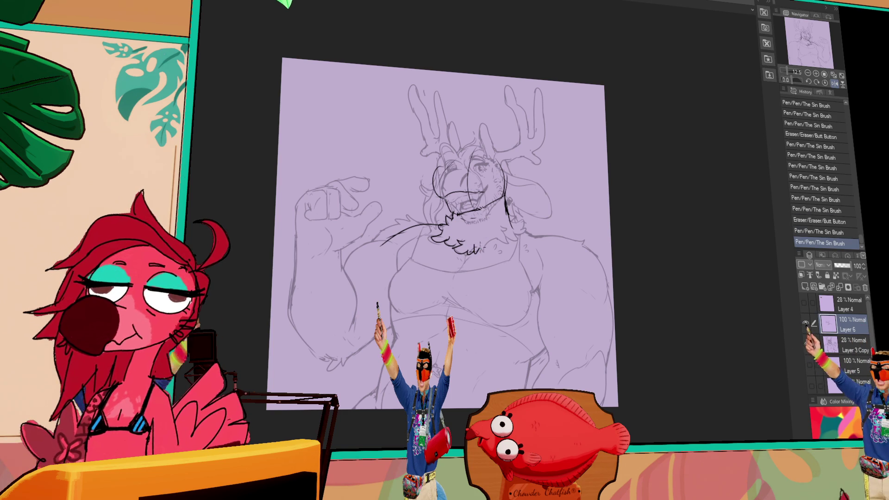
{"action": "left_click_drag", "start_coordinate": [494, 241], "coordinate": [504, 237]}
{"action": "left_click_drag", "start_coordinate": [429, 375], "coordinate": [438, 368]}
{"action": "left_click_drag", "start_coordinate": [433, 366], "coordinate": [433, 394]}
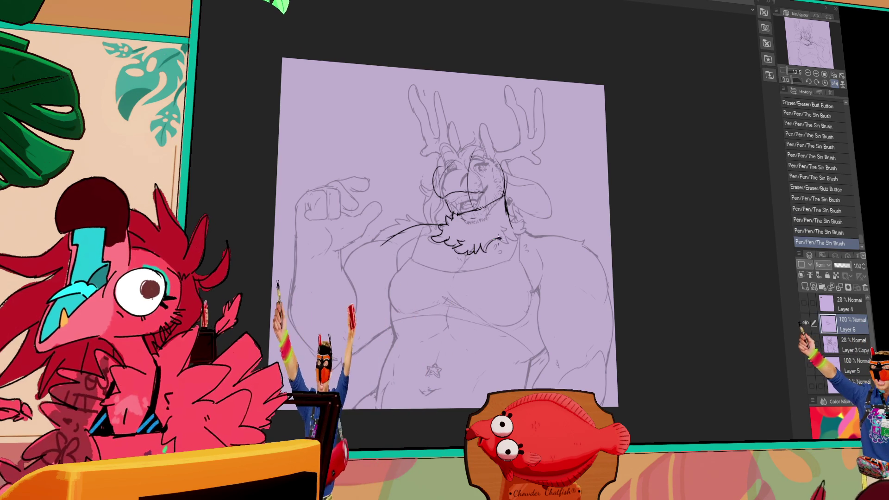
{"action": "mouse_move", "coordinate": [502, 238]}
{"action": "left_mouse_down"}
{"action": "mouse_move", "coordinate": [512, 242]}
{"action": "mouse_move", "coordinate": [511, 233]}
{"action": "left_mouse_up"}
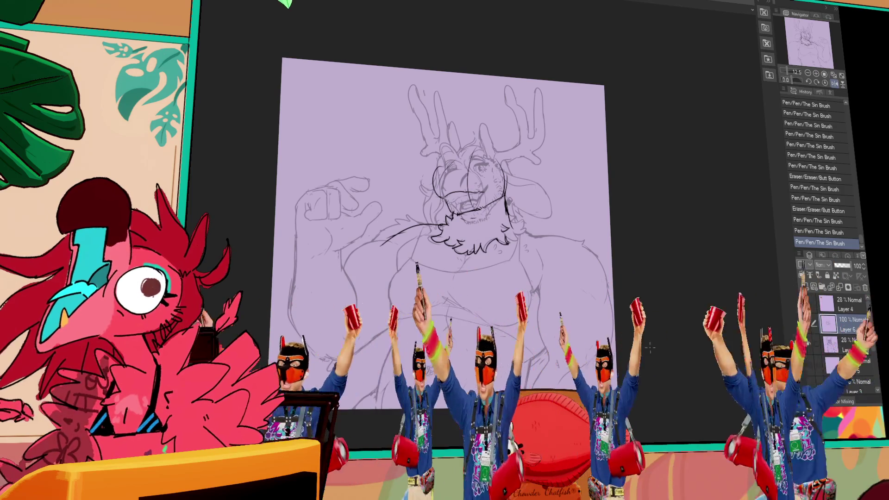
- Erase part of the beard lines and ink a line along the chin
{"action": "left_click_drag", "start_coordinate": [621, 205], "coordinate": [629, 193]}
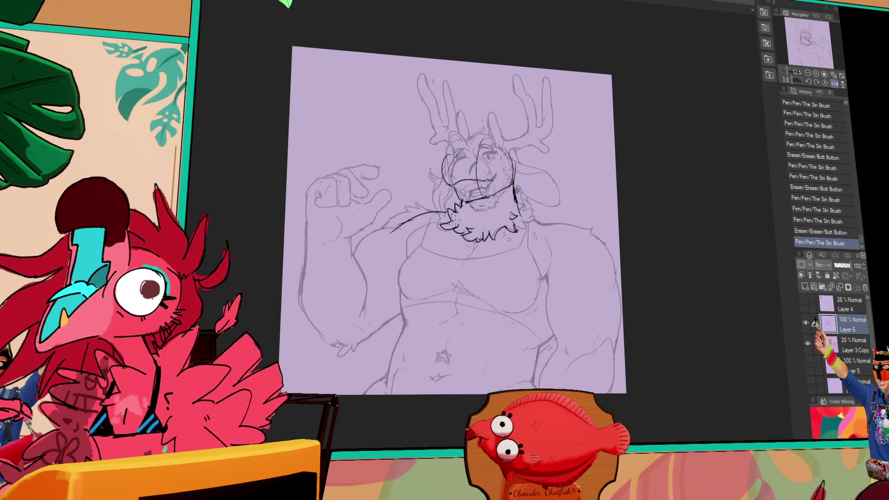
{"action": "mouse_move", "coordinate": [539, 195]}
{"action": "left_mouse_down"}
{"action": "mouse_move", "coordinate": [527, 219]}
{"action": "mouse_move", "coordinate": [512, 204]}
{"action": "left_mouse_up"}
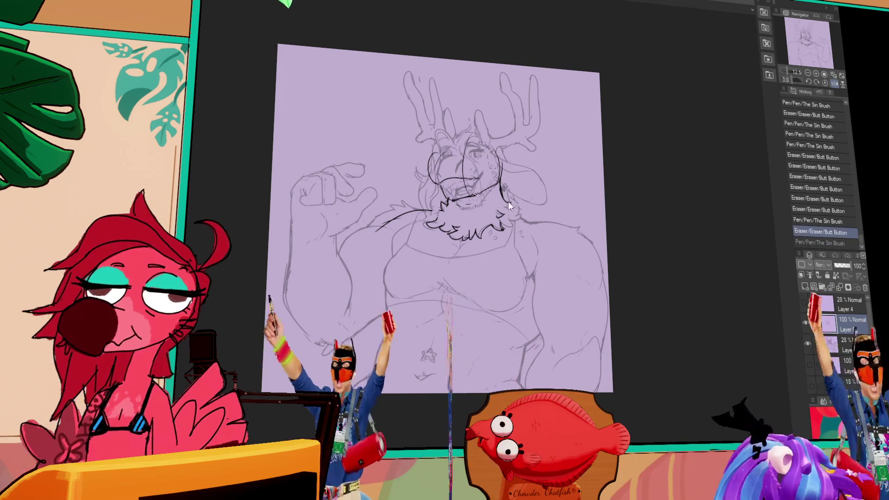
{"action": "left_click_drag", "start_coordinate": [608, 238], "coordinate": [597, 231]}
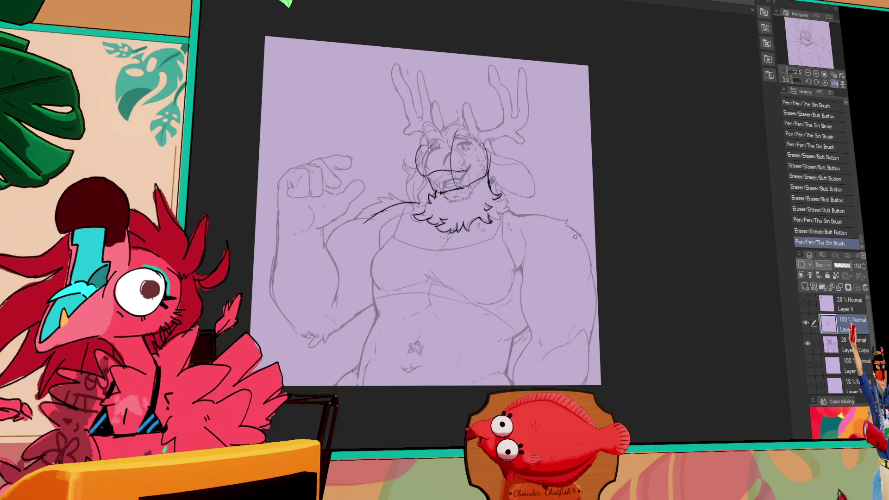
{"action": "left_click_drag", "start_coordinate": [627, 227], "coordinate": [631, 218]}
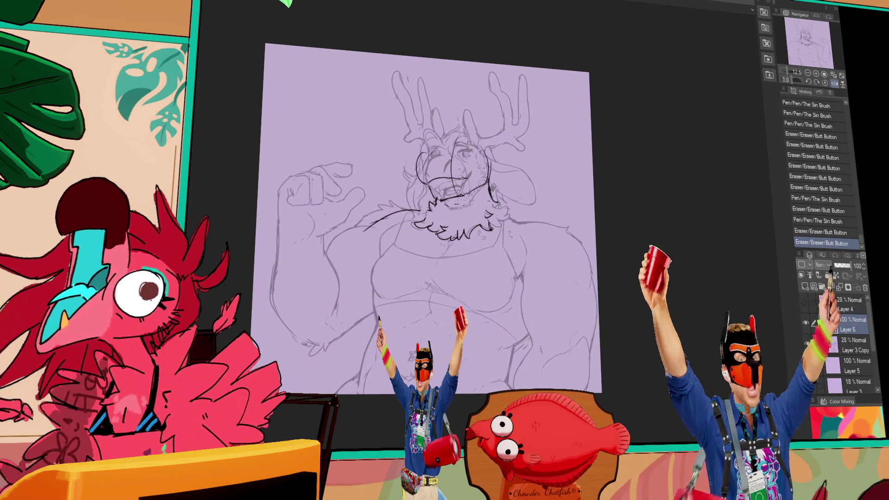
{"action": "left_click_drag", "start_coordinate": [542, 260], "coordinate": [546, 257]}
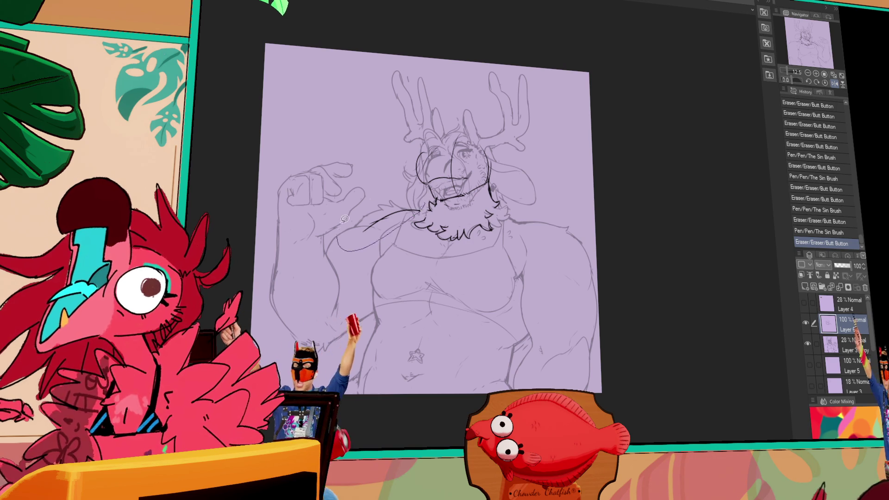
- Lasso the stray chin stroke, move it into place and deselect
{"action": "left_click_drag", "start_coordinate": [340, 231], "coordinate": [337, 234]}
{"action": "left_click_drag", "start_coordinate": [414, 212], "coordinate": [408, 208]}
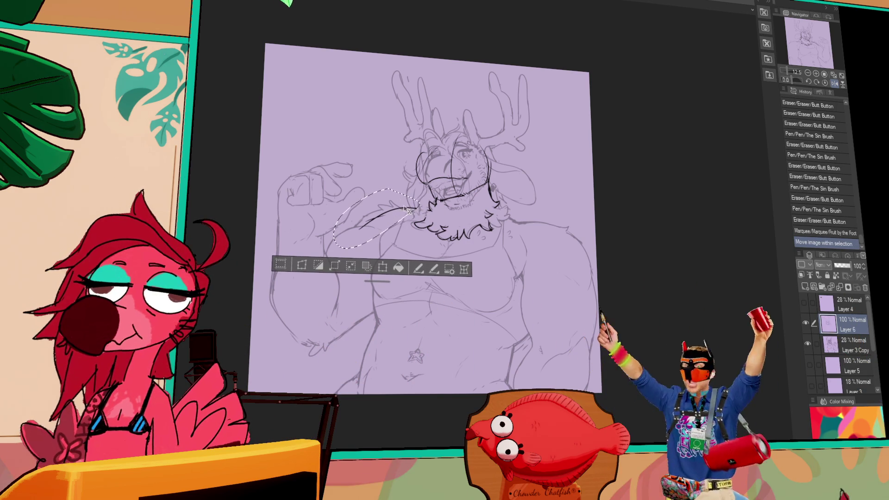
{"action": "key", "text": "ctrl+d"}
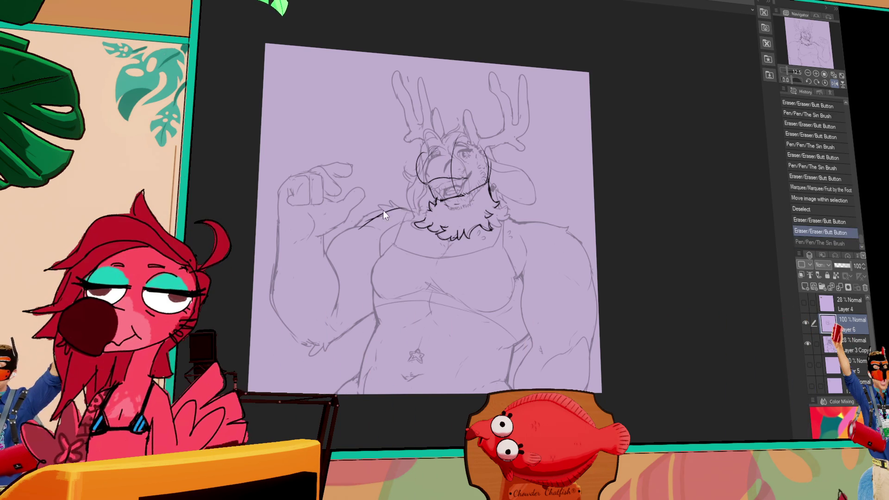
- Ink and erase the outlines along both shoulders, then lasso the line below the beard
{"action": "left_click_drag", "start_coordinate": [361, 227], "coordinate": [379, 215]}
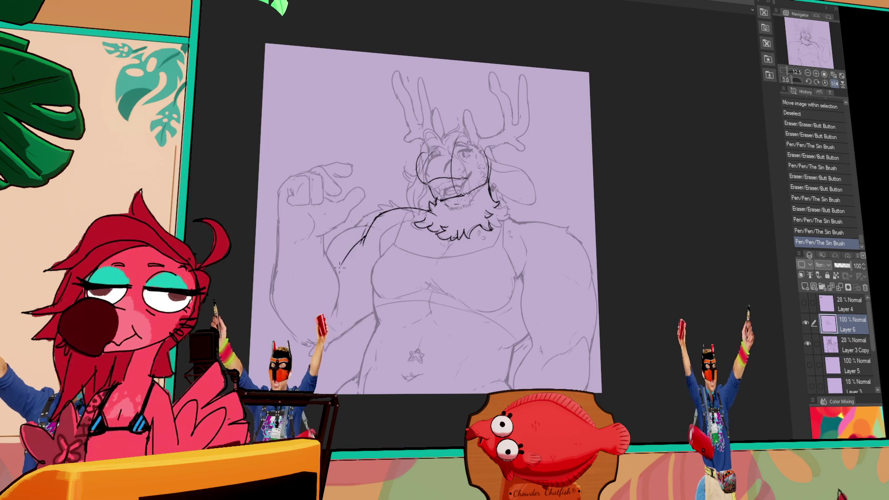
{"action": "left_click_drag", "start_coordinate": [347, 338], "coordinate": [347, 349]}
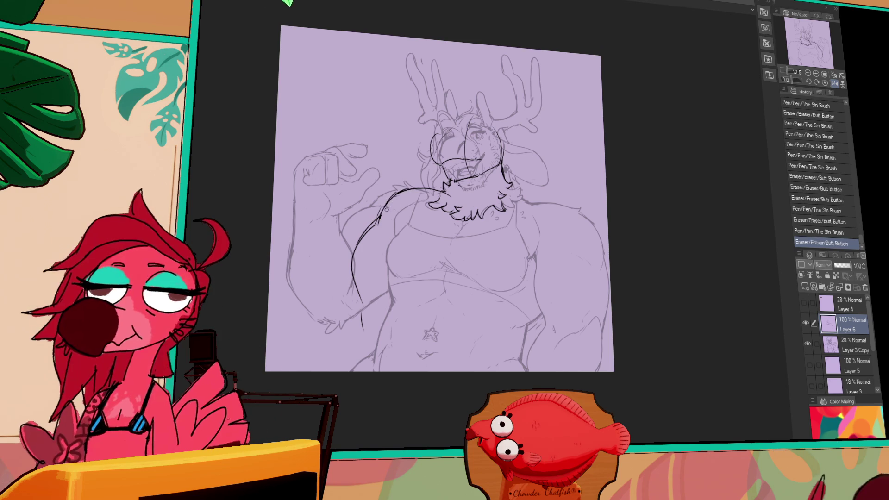
{"action": "left_click_drag", "start_coordinate": [379, 227], "coordinate": [387, 223]}
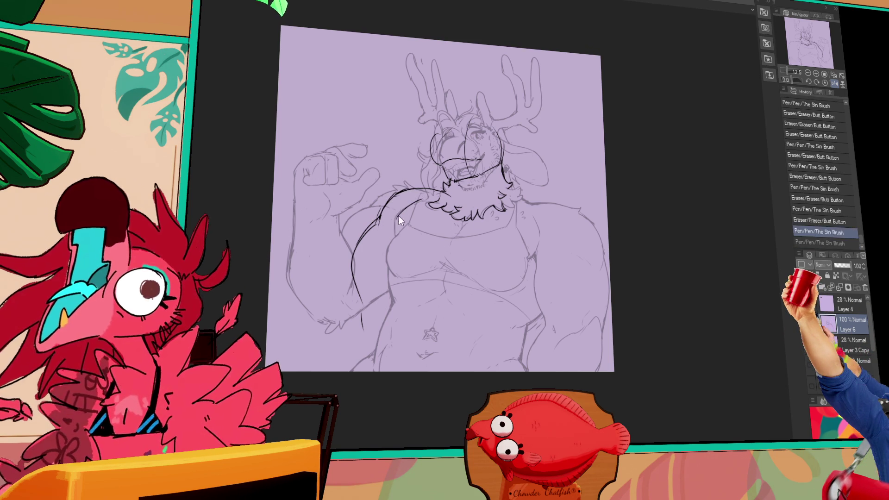
{"action": "key", "text": "ctrl+y"}
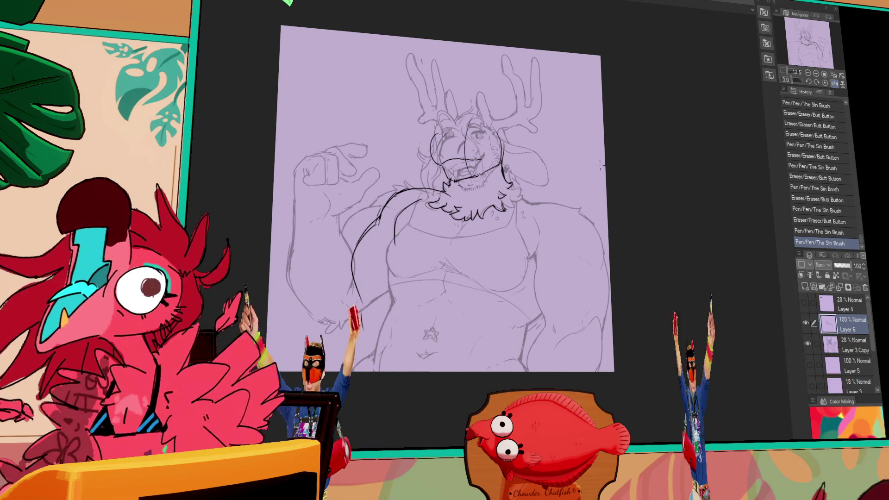
{"action": "left_click_drag", "start_coordinate": [544, 226], "coordinate": [555, 220]}
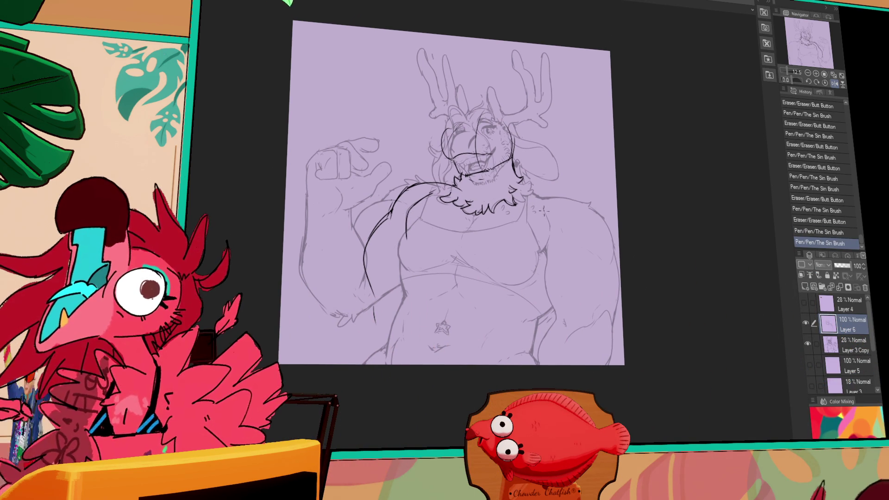
{"action": "left_click_drag", "start_coordinate": [589, 231], "coordinate": [592, 228]}
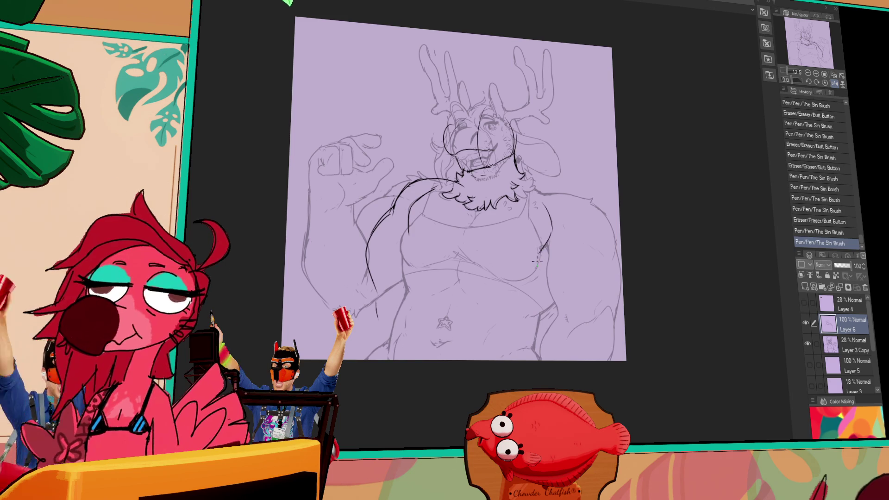
{"action": "left_click_drag", "start_coordinate": [547, 244], "coordinate": [545, 253]}
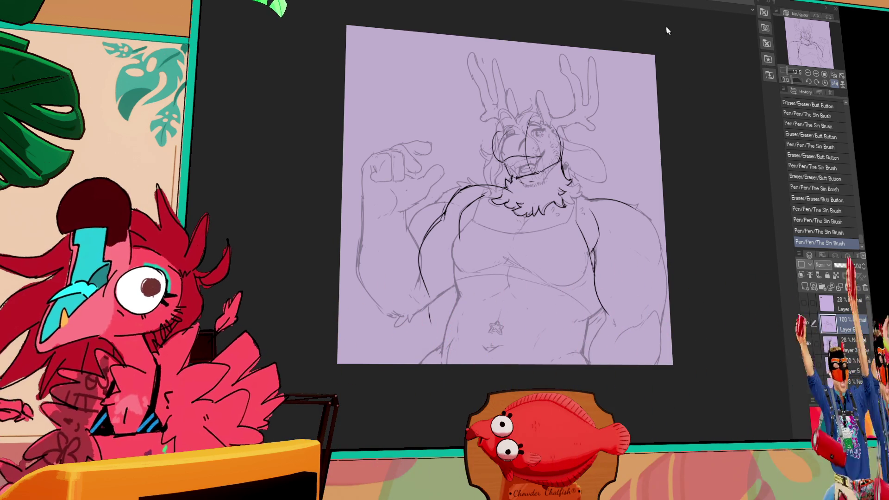
{"action": "mouse_move", "coordinate": [593, 204]}
{"action": "left_mouse_down"}
{"action": "mouse_move", "coordinate": [579, 197]}
{"action": "mouse_move", "coordinate": [597, 200]}
{"action": "left_mouse_up"}
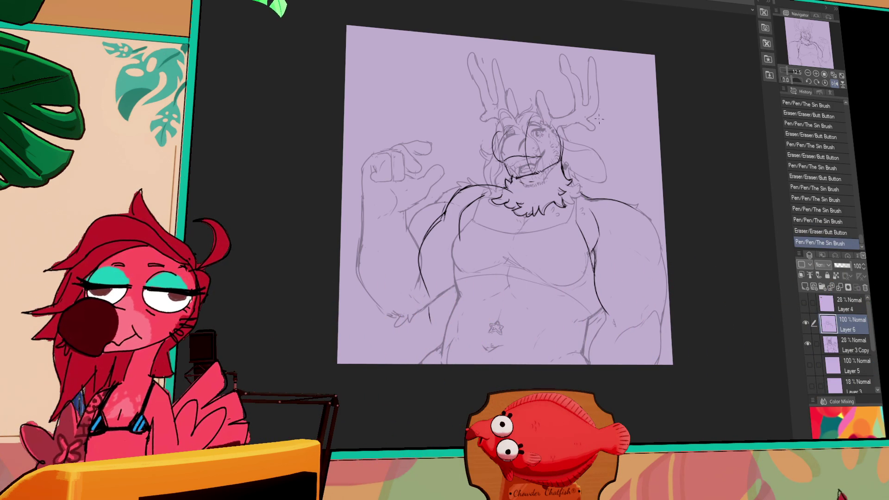
{"action": "mouse_move", "coordinate": [493, 194]}
{"action": "left_mouse_down"}
{"action": "mouse_move", "coordinate": [486, 212]}
{"action": "mouse_move", "coordinate": [459, 219]}
{"action": "mouse_move", "coordinate": [457, 207]}
{"action": "mouse_move", "coordinate": [459, 231]}
{"action": "left_mouse_up"}
{"action": "key", "text": "ctrl+d"}
- Redraw the line near the left shoulder and erase stray marks around it
{"action": "left_click_drag", "start_coordinate": [459, 232], "coordinate": [458, 246]}
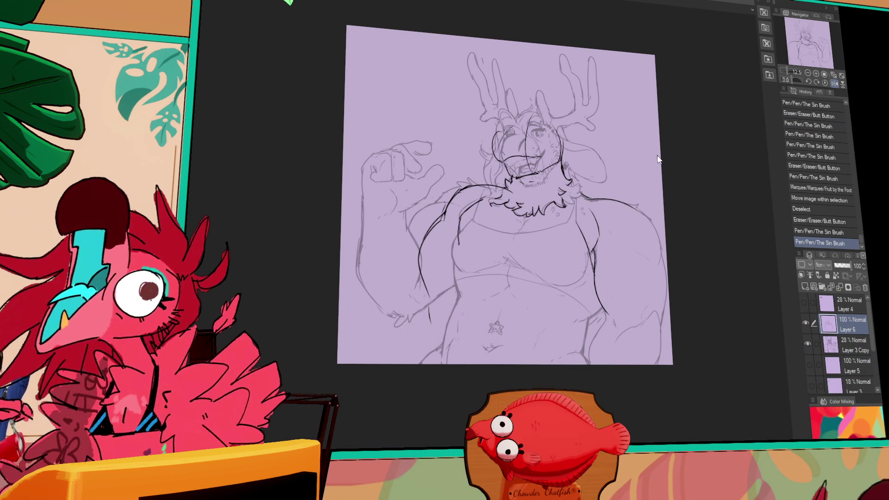
{"action": "mouse_move", "coordinate": [474, 199]}
{"action": "left_mouse_down"}
{"action": "mouse_move", "coordinate": [489, 196]}
{"action": "mouse_move", "coordinate": [479, 199]}
{"action": "left_mouse_up"}
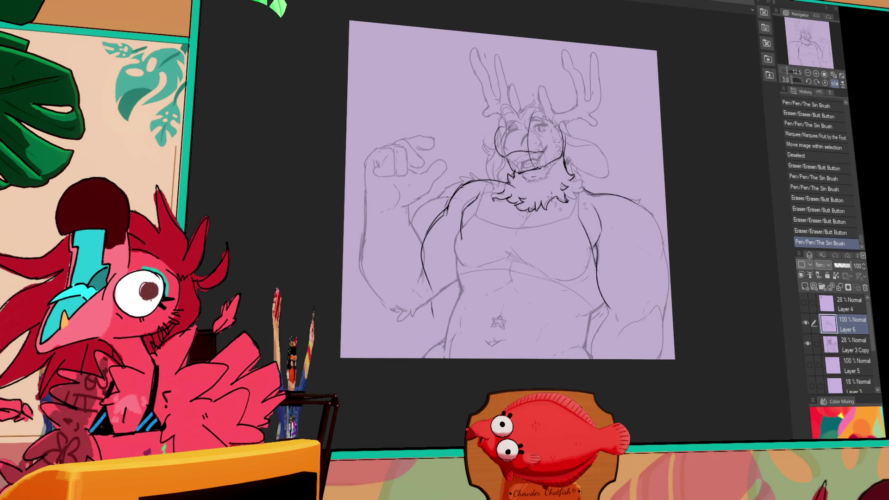
{"action": "mouse_move", "coordinate": [443, 219]}
{"action": "left_mouse_down"}
{"action": "mouse_move", "coordinate": [453, 207]}
{"action": "mouse_move", "coordinate": [426, 243]}
{"action": "left_mouse_up"}
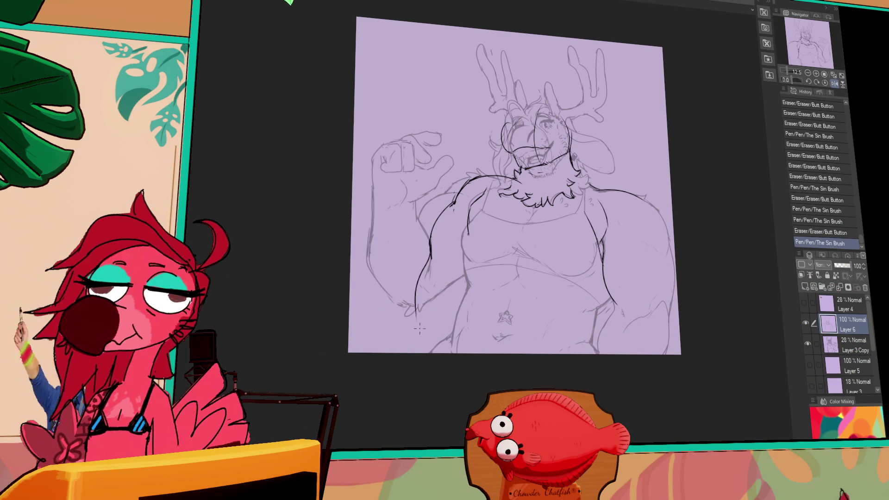
- Extend the left body outline down the torso, then shift the Layer 6 line art slightly left
{"action": "left_click_drag", "start_coordinate": [429, 253], "coordinate": [416, 334]}
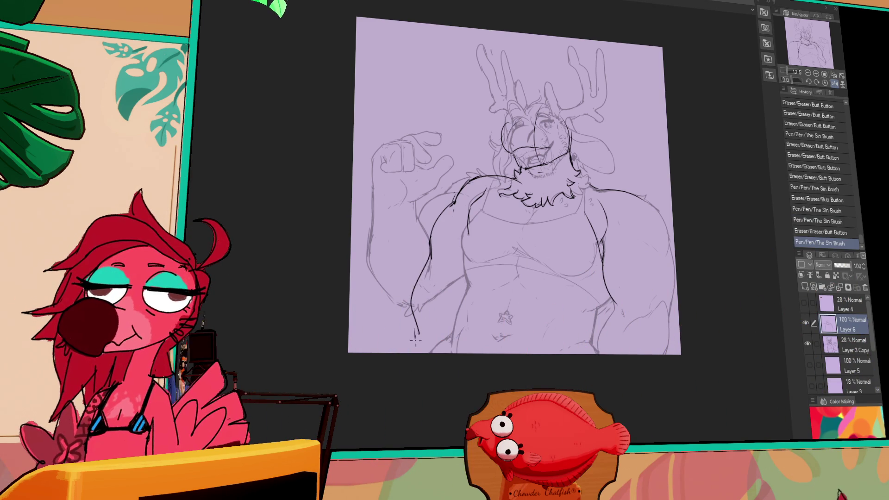
{"action": "left_click_drag", "start_coordinate": [564, 226], "coordinate": [546, 209]}
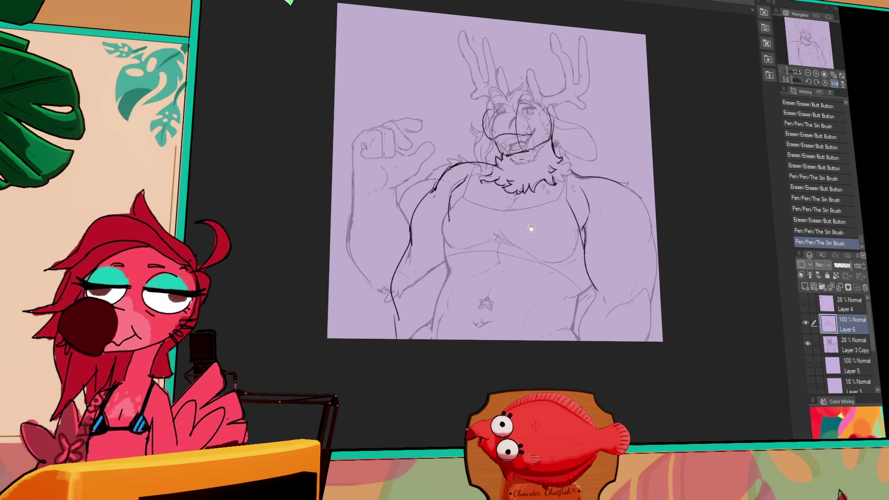
{"action": "left_click_drag", "start_coordinate": [401, 262], "coordinate": [397, 335]}
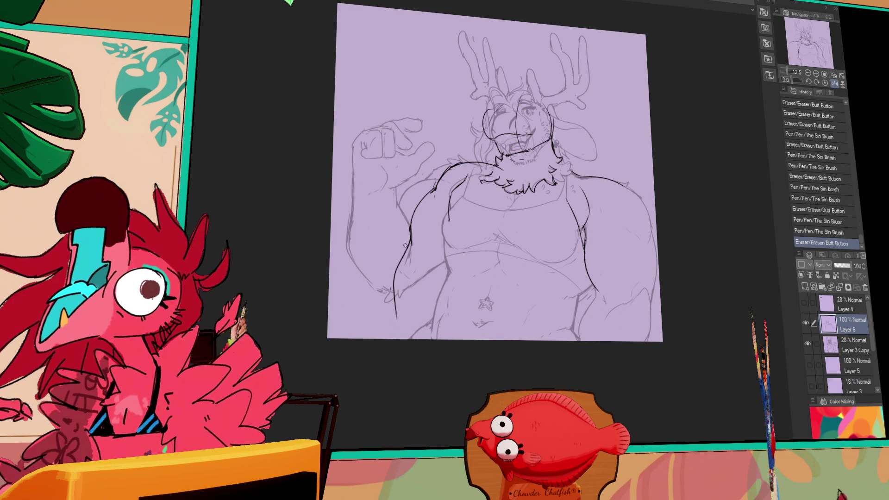
{"action": "left_click_drag", "start_coordinate": [407, 238], "coordinate": [396, 292]}
{"action": "key", "text": "ctrl+z"}
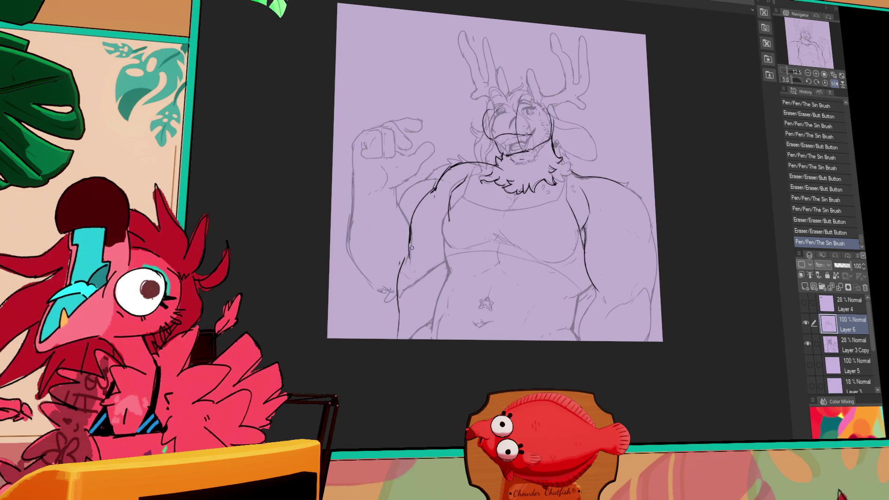
{"action": "left_click_drag", "start_coordinate": [404, 258], "coordinate": [398, 292]}
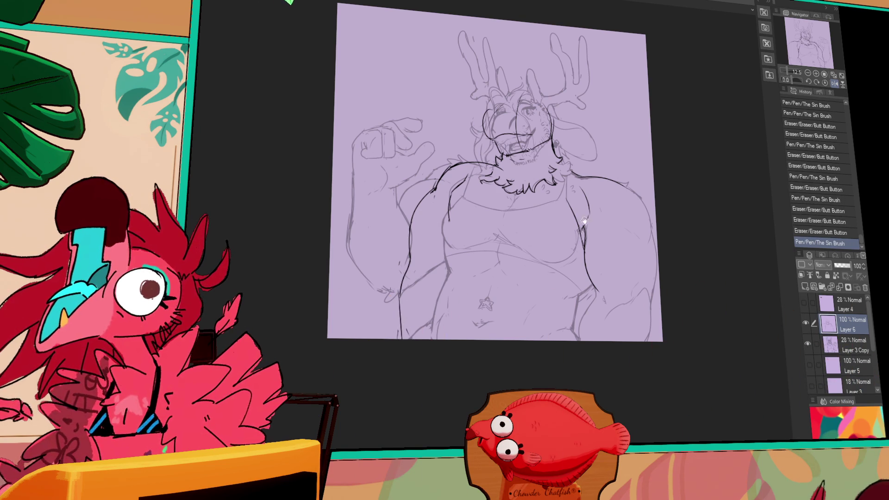
{"action": "left_click_drag", "start_coordinate": [610, 156], "coordinate": [588, 158]}
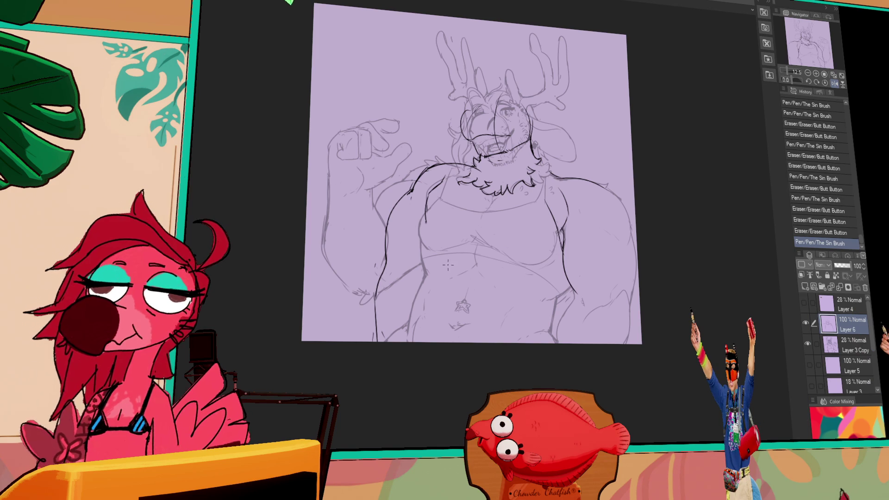
{"action": "left_click_drag", "start_coordinate": [569, 229], "coordinate": [559, 233]}
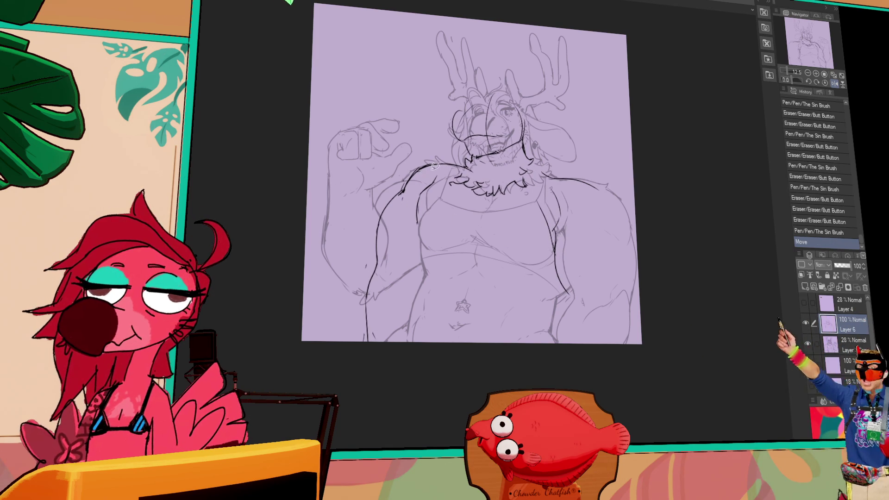
- Rotate the lassoed left arm and body lines into a better angle, then redraw a bolder left hip contour
{"action": "left_click_drag", "start_coordinate": [401, 332], "coordinate": [463, 169]}
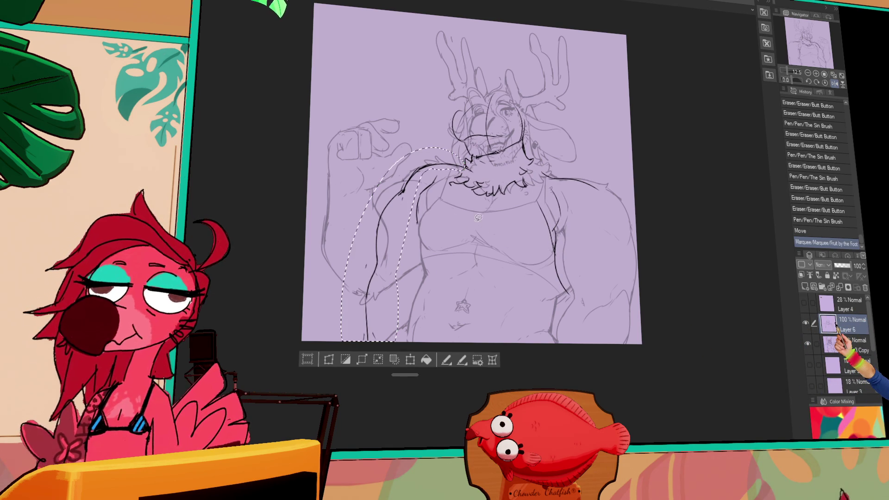
{"action": "left_click", "coordinate": [402, 359]}
{"action": "mouse_move", "coordinate": [408, 250]}
{"action": "left_mouse_down"}
{"action": "mouse_move", "coordinate": [473, 236]}
{"action": "mouse_move", "coordinate": [458, 264]}
{"action": "left_mouse_up"}
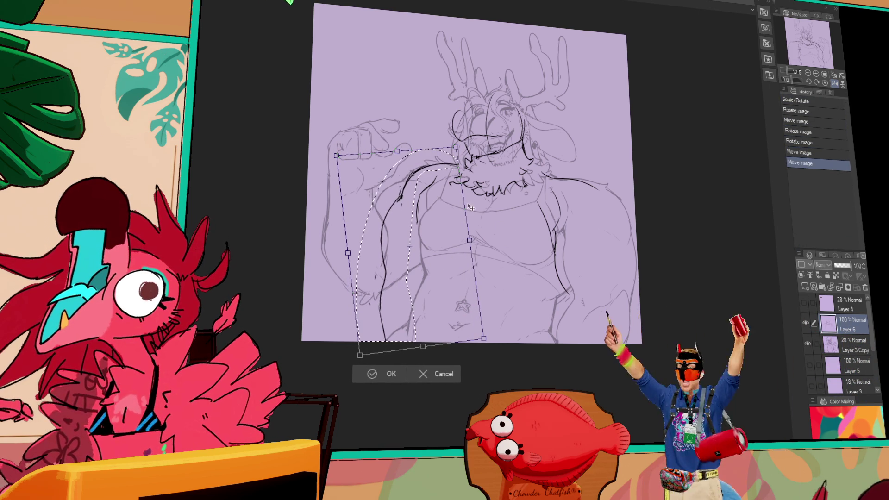
{"action": "key", "text": "Return"}
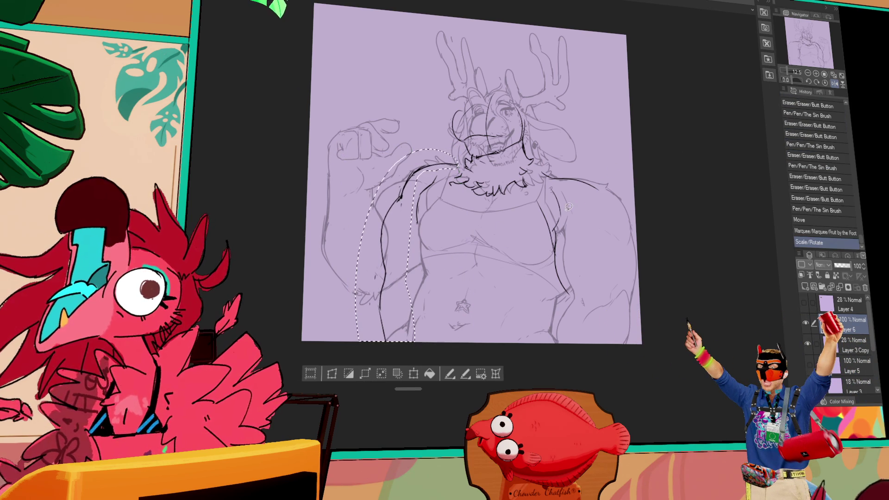
{"action": "key", "text": "ctrl+d"}
{"action": "mouse_move", "coordinate": [383, 297]}
{"action": "left_mouse_down"}
{"action": "mouse_move", "coordinate": [382, 319]}
{"action": "mouse_move", "coordinate": [378, 269]}
{"action": "mouse_move", "coordinate": [373, 331]}
{"action": "left_mouse_up"}
{"action": "left_click_drag", "start_coordinate": [377, 277], "coordinate": [372, 332]}
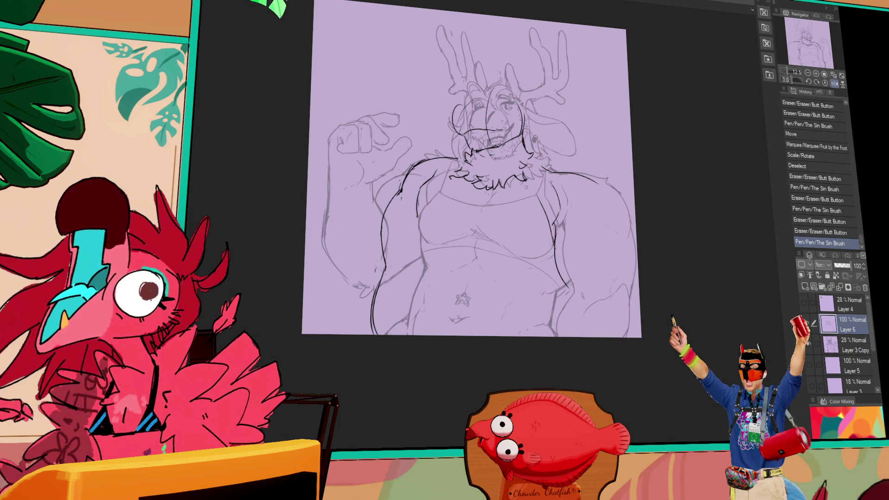
- At 25% zoom with the view flipped, erase shoulder line bits and ink a chest outline stroke
{"action": "left_click", "coordinate": [816, 73]}
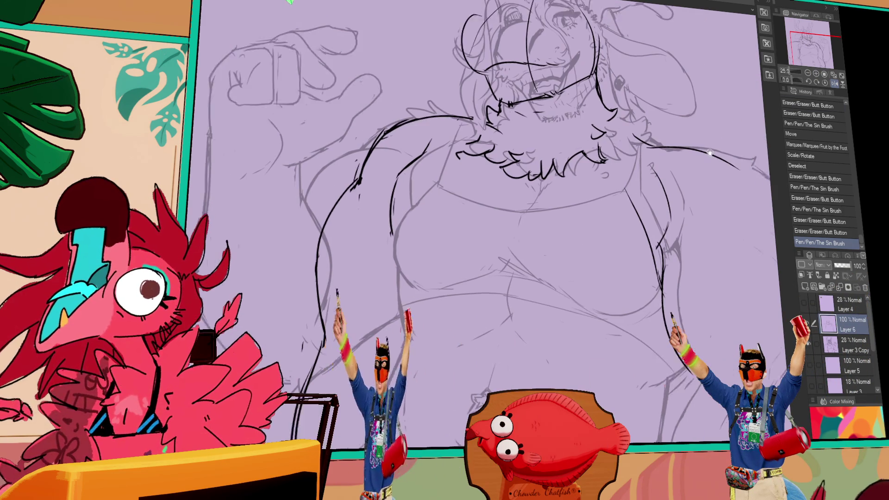
{"action": "left_click", "coordinate": [834, 83]}
{"action": "left_click_drag", "start_coordinate": [684, 122], "coordinate": [767, 130]}
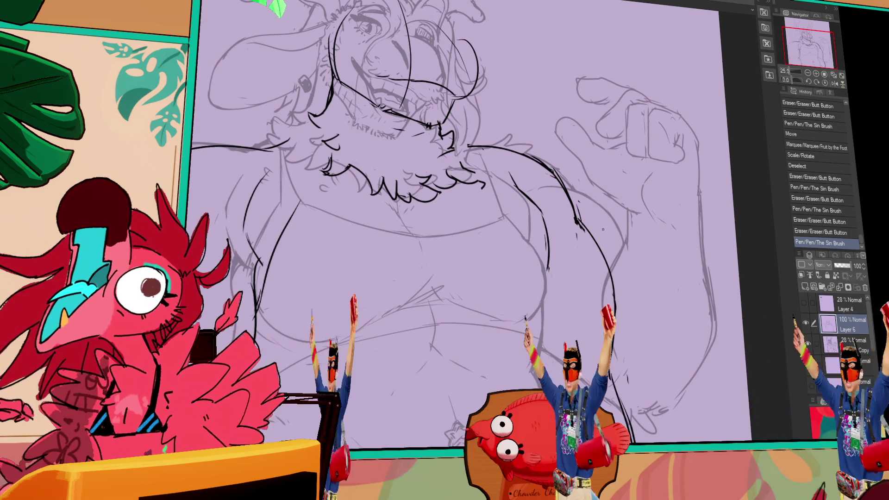
{"action": "mouse_move", "coordinate": [552, 168]}
{"action": "left_mouse_down"}
{"action": "mouse_move", "coordinate": [553, 176]}
{"action": "mouse_move", "coordinate": [521, 154]}
{"action": "mouse_move", "coordinate": [556, 173]}
{"action": "left_mouse_up"}
{"action": "left_click_drag", "start_coordinate": [463, 231], "coordinate": [616, 249]}
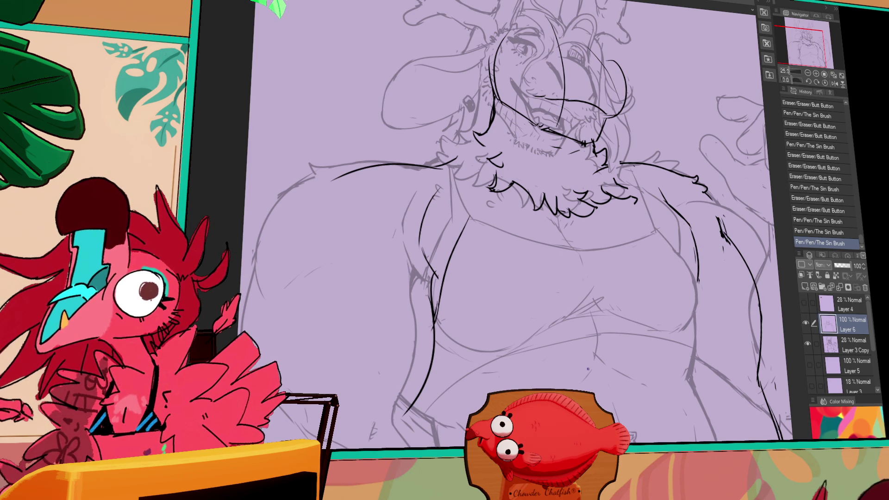
{"action": "left_click_drag", "start_coordinate": [457, 220], "coordinate": [471, 217]}
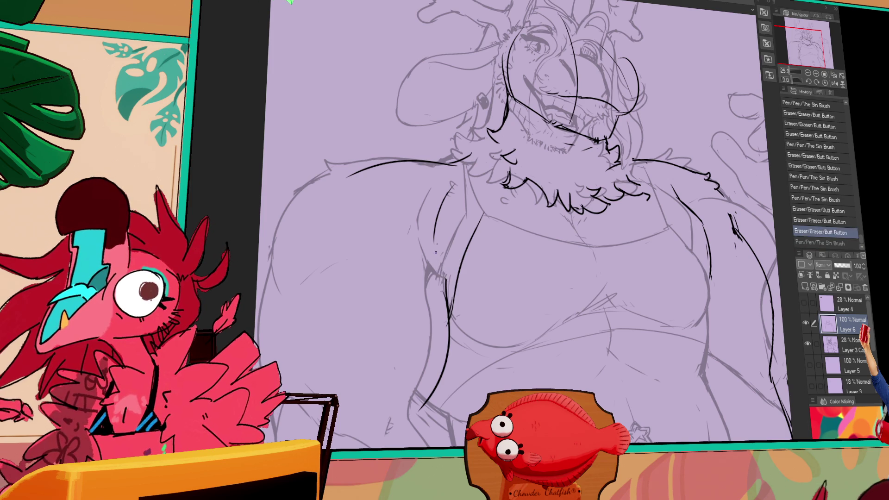
{"action": "left_click_drag", "start_coordinate": [710, 272], "coordinate": [710, 263]}
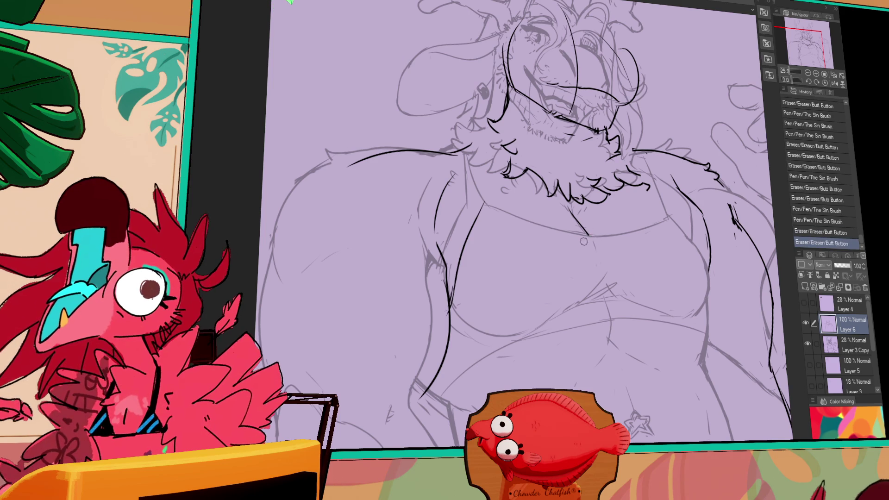
{"action": "mouse_move", "coordinate": [727, 208]}
{"action": "left_mouse_down"}
{"action": "mouse_move", "coordinate": [736, 232]}
{"action": "mouse_move", "coordinate": [707, 195]}
{"action": "mouse_move", "coordinate": [655, 157]}
{"action": "mouse_move", "coordinate": [713, 222]}
{"action": "mouse_move", "coordinate": [694, 201]}
{"action": "mouse_move", "coordinate": [697, 212]}
{"action": "left_mouse_up"}
{"action": "key", "text": "ctrl+d"}
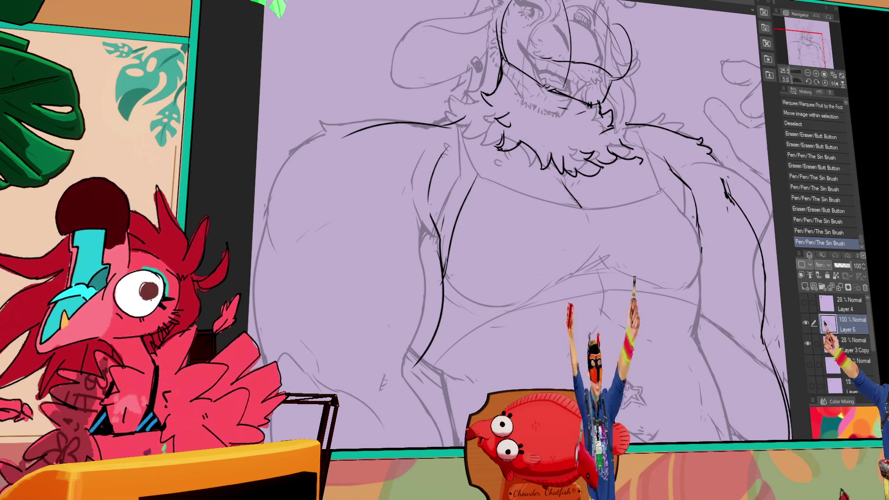
{"action": "key", "text": "ctrl+z"}
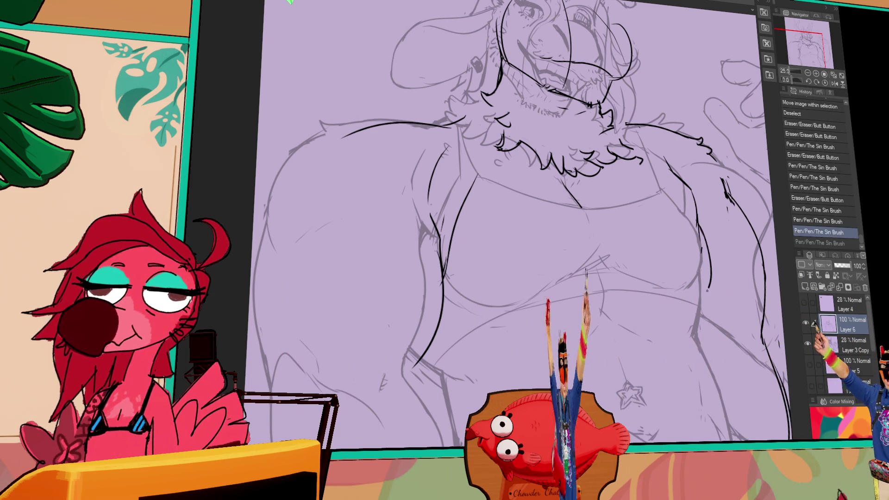
- Ink the under-chest curve and the crop top's lower edge, plus the small belly star
{"action": "left_click_drag", "start_coordinate": [448, 289], "coordinate": [509, 317]}
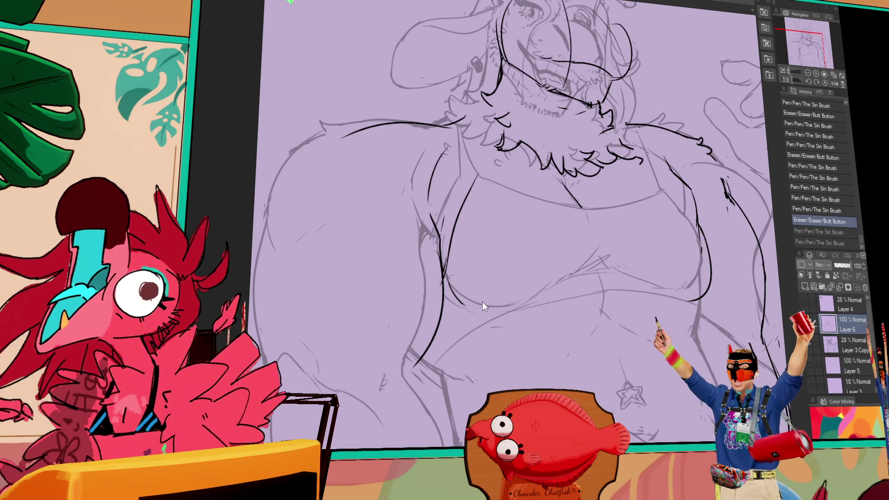
{"action": "mouse_move", "coordinate": [556, 287]}
{"action": "left_mouse_down"}
{"action": "mouse_move", "coordinate": [602, 274]}
{"action": "mouse_move", "coordinate": [648, 283]}
{"action": "left_mouse_up"}
{"action": "mouse_move", "coordinate": [602, 277]}
{"action": "left_mouse_down"}
{"action": "mouse_move", "coordinate": [664, 278]}
{"action": "mouse_move", "coordinate": [611, 277]}
{"action": "left_mouse_up"}
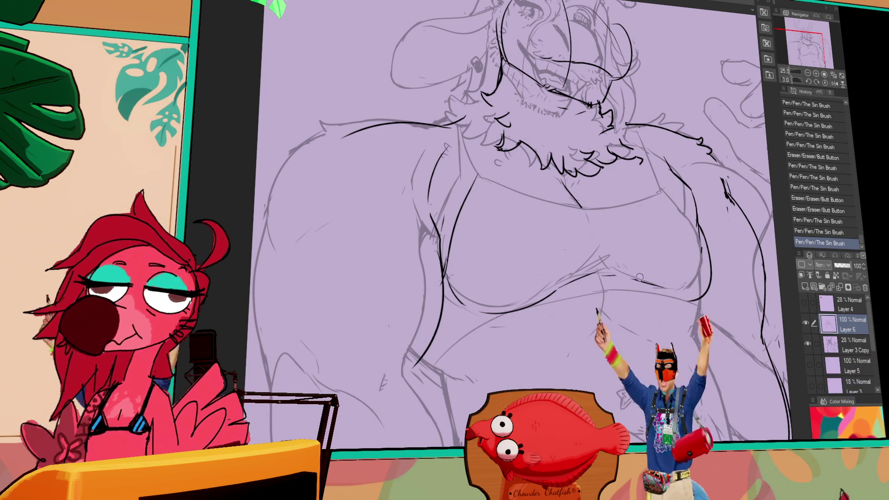
{"action": "left_click_drag", "start_coordinate": [621, 384], "coordinate": [631, 398]}
{"action": "left_click_drag", "start_coordinate": [577, 276], "coordinate": [629, 280]}
{"action": "mouse_move", "coordinate": [602, 279]}
{"action": "left_mouse_down"}
{"action": "mouse_move", "coordinate": [694, 292]}
{"action": "mouse_move", "coordinate": [704, 282]}
{"action": "mouse_move", "coordinate": [699, 268]}
{"action": "left_mouse_up"}
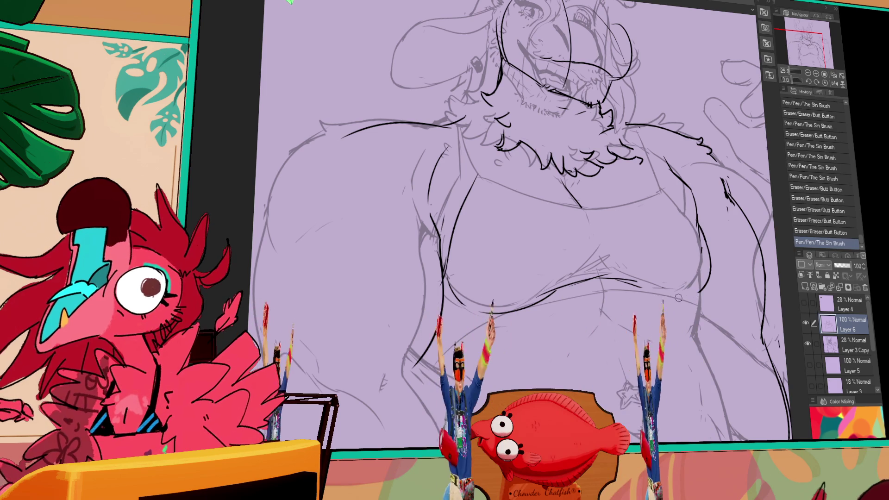
- Ink the long line under the belly, redrawing it after undos
{"action": "scroll", "coordinate": [680, 299], "scroll_direction": "down", "scroll_amount": 1}
{"action": "left_click_drag", "start_coordinate": [417, 345], "coordinate": [667, 300]}
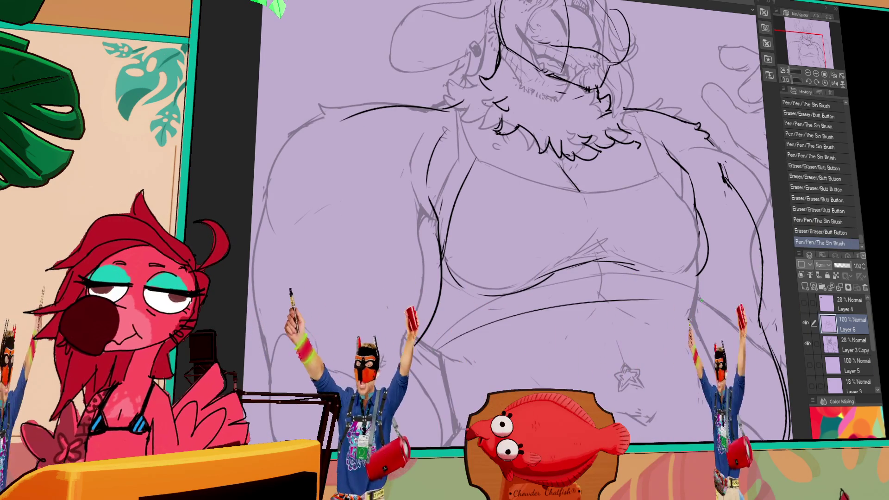
{"action": "key", "text": "ctrl+z"}
{"action": "left_click_drag", "start_coordinate": [442, 345], "coordinate": [683, 301]}
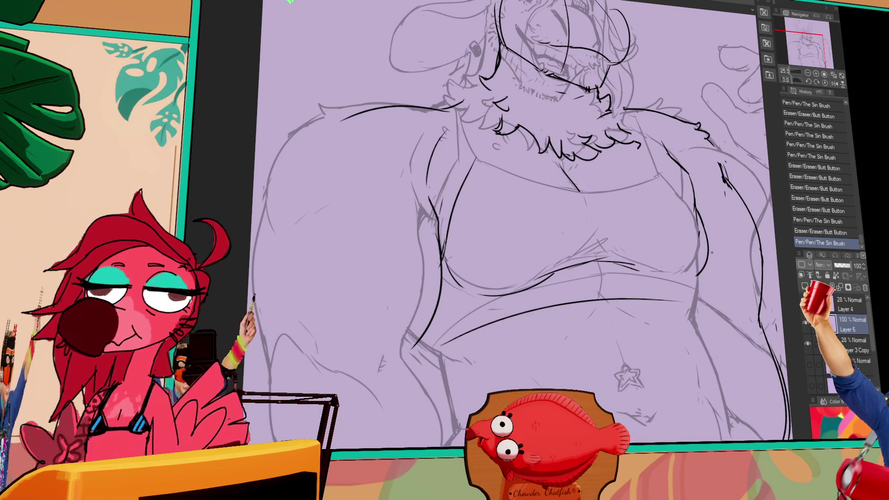
{"action": "key", "text": "ctrl+z"}
{"action": "key", "text": "ctrl+z"}
{"action": "left_click_drag", "start_coordinate": [417, 308], "coordinate": [445, 368]}
{"action": "mouse_move", "coordinate": [421, 325]}
{"action": "left_mouse_down"}
{"action": "mouse_move", "coordinate": [445, 352]}
{"action": "mouse_move", "coordinate": [695, 302]}
{"action": "left_mouse_up"}
{"action": "left_click_drag", "start_coordinate": [417, 308], "coordinate": [433, 343]}
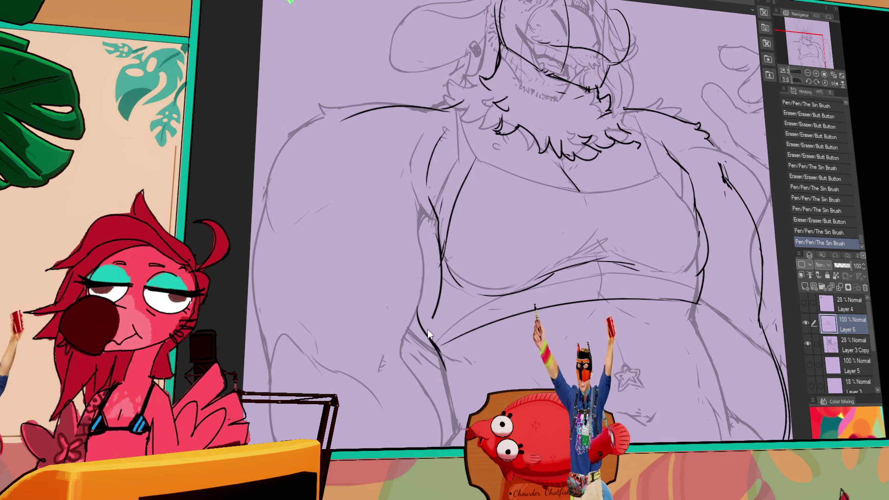
- Touch up the chest's left outline and torso strokes, and erase a small stray mark
{"action": "mouse_move", "coordinate": [333, 140]}
{"action": "left_mouse_down"}
{"action": "mouse_move", "coordinate": [337, 155]}
{"action": "mouse_move", "coordinate": [300, 236]}
{"action": "mouse_move", "coordinate": [268, 407]}
{"action": "left_mouse_up"}
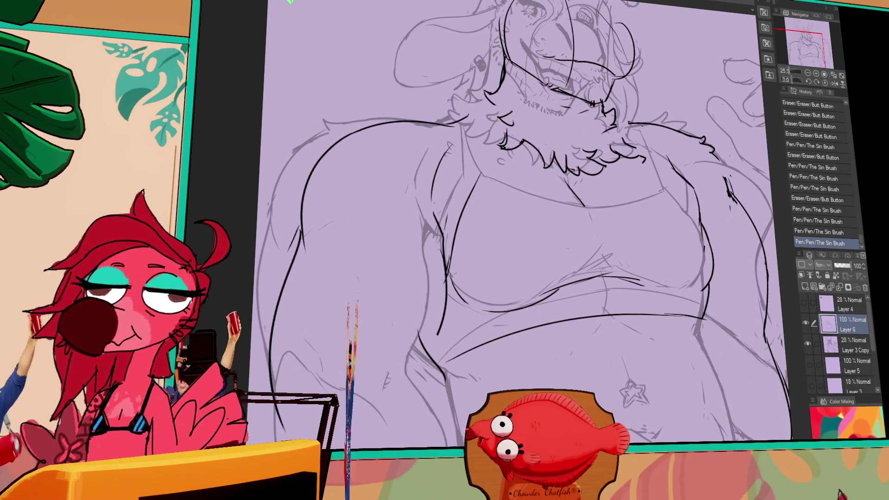
{"action": "mouse_move", "coordinate": [437, 232]}
{"action": "left_mouse_down"}
{"action": "mouse_move", "coordinate": [448, 274]}
{"action": "mouse_move", "coordinate": [440, 296]}
{"action": "left_mouse_up"}
{"action": "key", "text": "ctrl+z"}
{"action": "left_click_drag", "start_coordinate": [439, 254], "coordinate": [445, 356]}
{"action": "left_click_drag", "start_coordinate": [604, 252], "coordinate": [599, 246]}
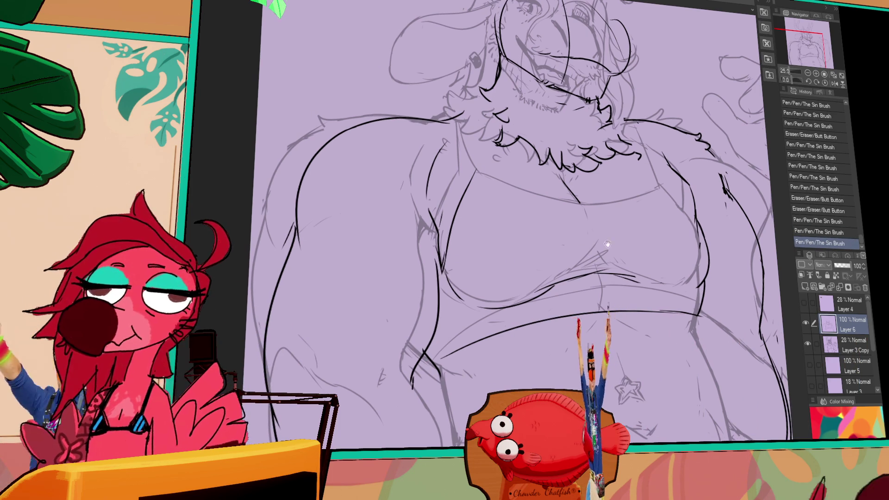
{"action": "scroll", "coordinate": [598, 247], "scroll_direction": "down", "scroll_amount": 3}
{"action": "left_click_drag", "start_coordinate": [376, 232], "coordinate": [379, 224]}
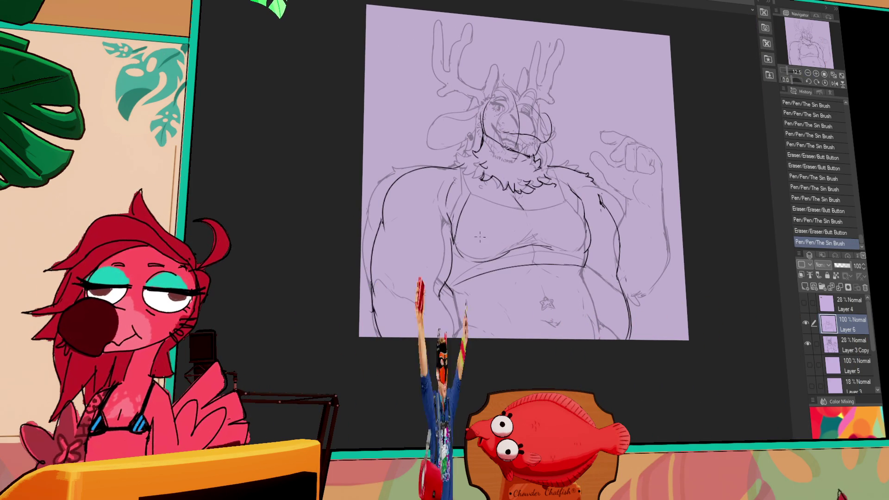
- Erase stray marks on the figure near the chest at 12.5% zoom
{"action": "left_click_drag", "start_coordinate": [633, 205], "coordinate": [636, 203]}
{"action": "key", "text": "ctrl+z"}
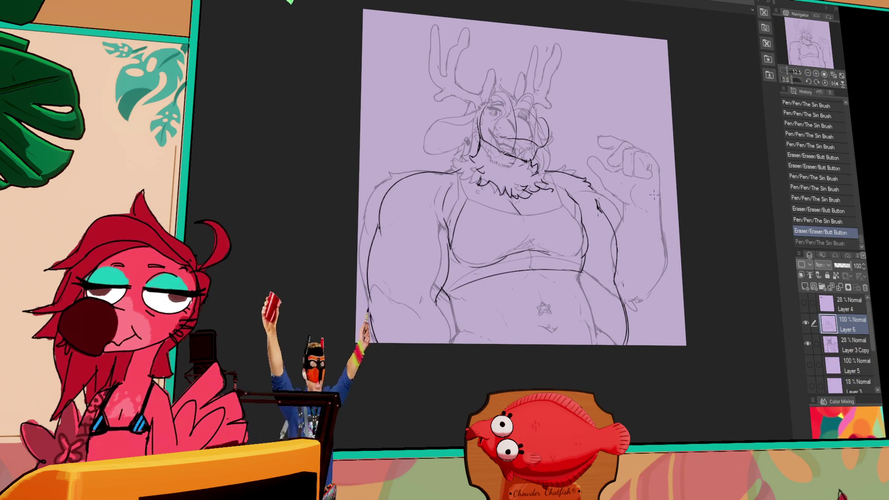
{"action": "left_click_drag", "start_coordinate": [578, 225], "coordinate": [579, 226]}
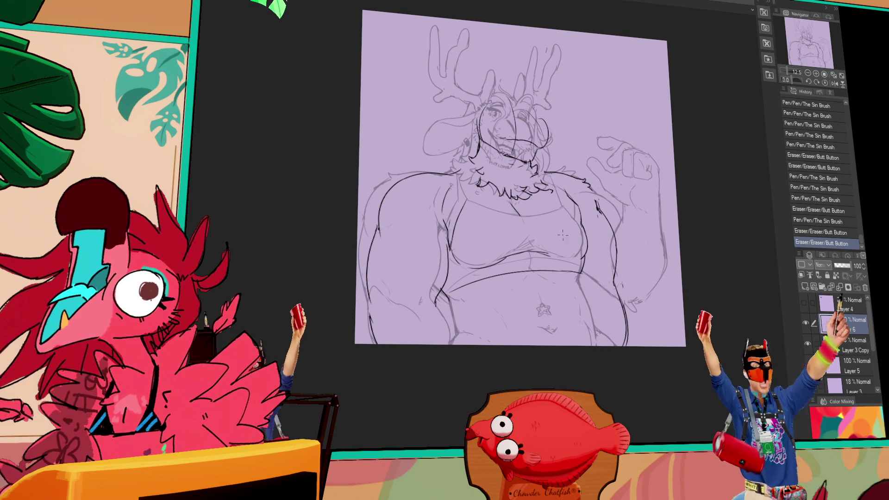
{"action": "left_click_drag", "start_coordinate": [509, 185], "coordinate": [529, 204]}
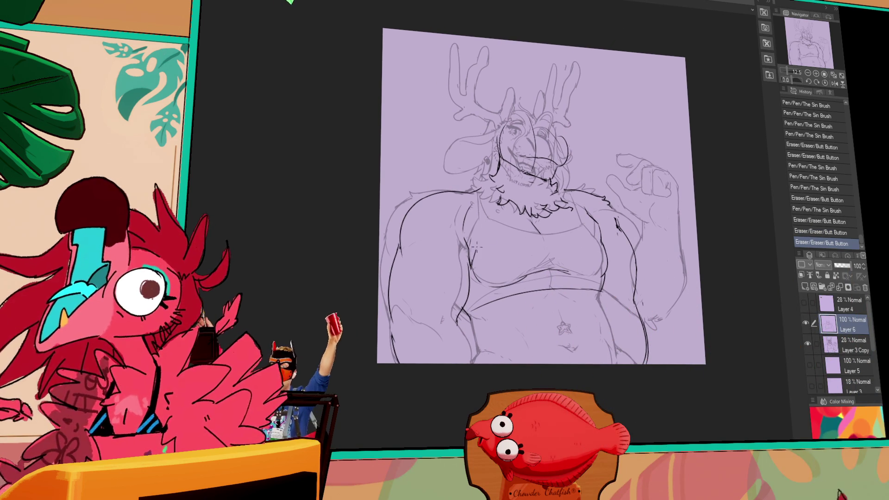
{"action": "key", "text": "ctrl+z"}
{"action": "mouse_move", "coordinate": [477, 210]}
{"action": "left_mouse_down"}
{"action": "mouse_move", "coordinate": [510, 217]}
{"action": "mouse_move", "coordinate": [503, 221]}
{"action": "left_mouse_up"}
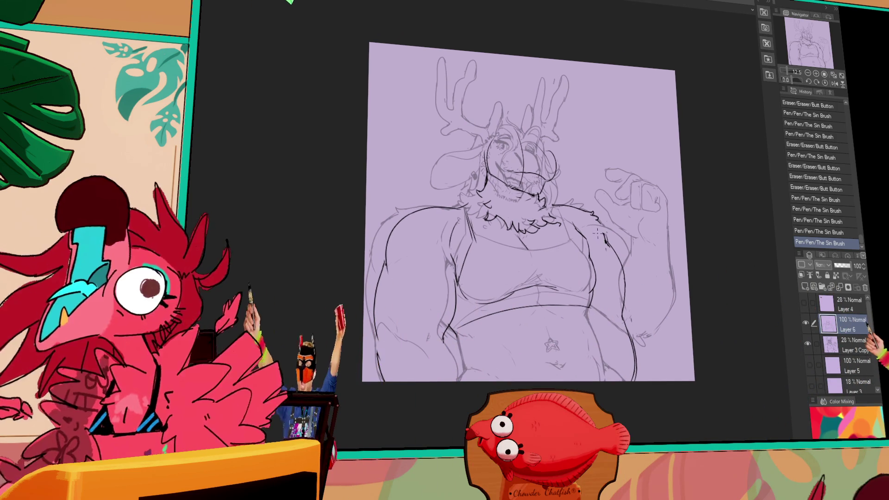
- Zoom in to 25% and ink a black line down the right hip and leg
{"action": "left_click_drag", "start_coordinate": [617, 231], "coordinate": [645, 223]}
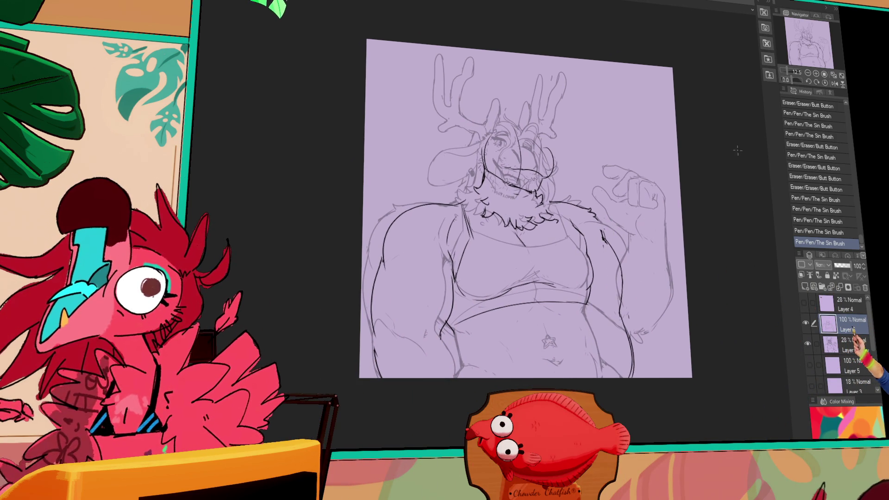
{"action": "key", "text": "ctrl+plus"}
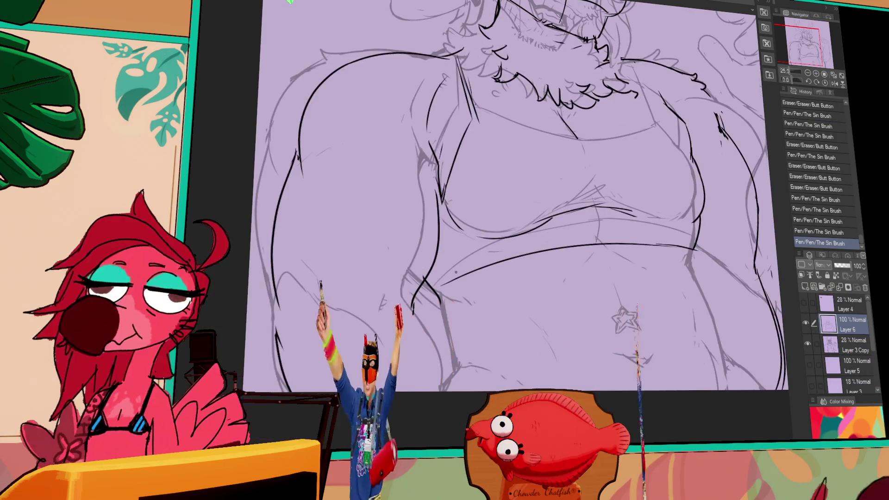
{"action": "mouse_move", "coordinate": [437, 304]}
{"action": "left_mouse_down"}
{"action": "mouse_move", "coordinate": [430, 266]}
{"action": "mouse_move", "coordinate": [449, 293]}
{"action": "mouse_move", "coordinate": [461, 371]}
{"action": "left_mouse_up"}
{"action": "mouse_move", "coordinate": [708, 243]}
{"action": "left_mouse_down"}
{"action": "mouse_move", "coordinate": [655, 240]}
{"action": "mouse_move", "coordinate": [657, 229]}
{"action": "mouse_move", "coordinate": [622, 277]}
{"action": "mouse_move", "coordinate": [625, 271]}
{"action": "mouse_move", "coordinate": [625, 301]}
{"action": "mouse_move", "coordinate": [660, 320]}
{"action": "mouse_move", "coordinate": [648, 348]}
{"action": "left_mouse_up"}
{"action": "key", "text": "ctrl+z"}
{"action": "key", "text": "ctrl+y"}
- Undo and redraw short ink strokes on the torso near the right arm, erasing rough parts
{"action": "key", "text": "ctrl+z"}
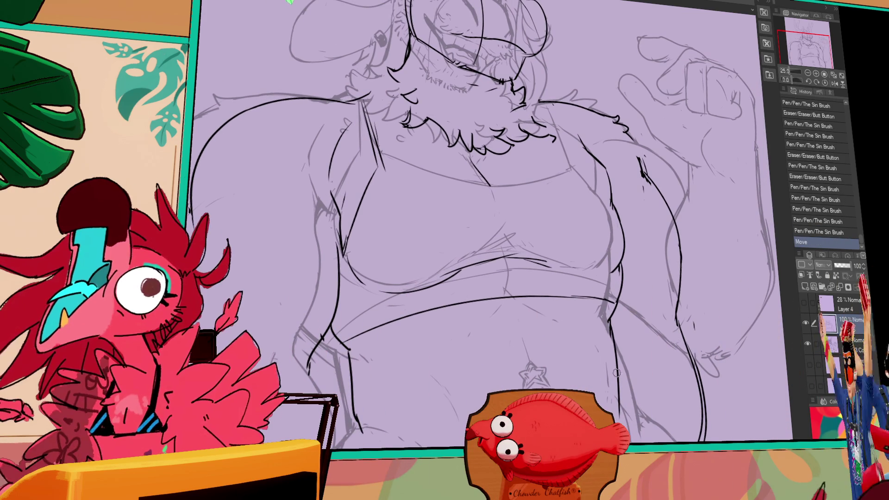
{"action": "left_click_drag", "start_coordinate": [640, 436], "coordinate": [643, 424]}
{"action": "key", "text": "ctrl+z"}
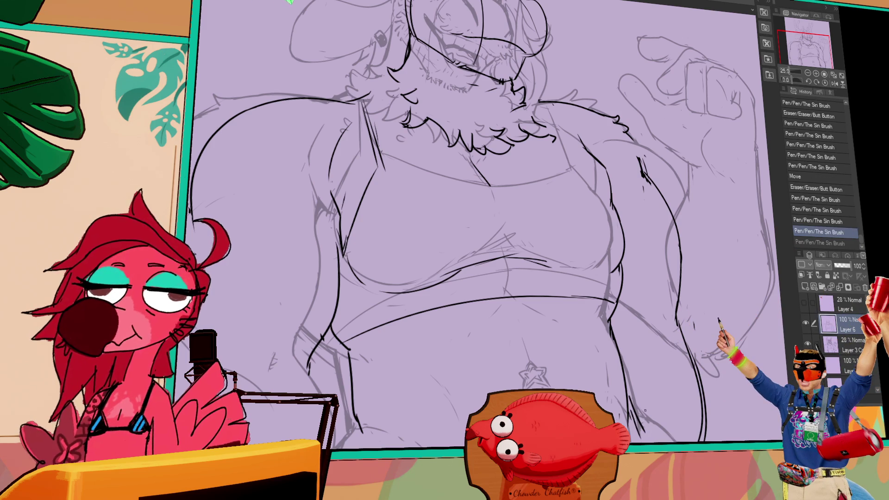
{"action": "left_click_drag", "start_coordinate": [463, 231], "coordinate": [405, 233]}
{"action": "left_click_drag", "start_coordinate": [658, 361], "coordinate": [671, 358]}
{"action": "left_click_drag", "start_coordinate": [648, 359], "coordinate": [678, 359]}
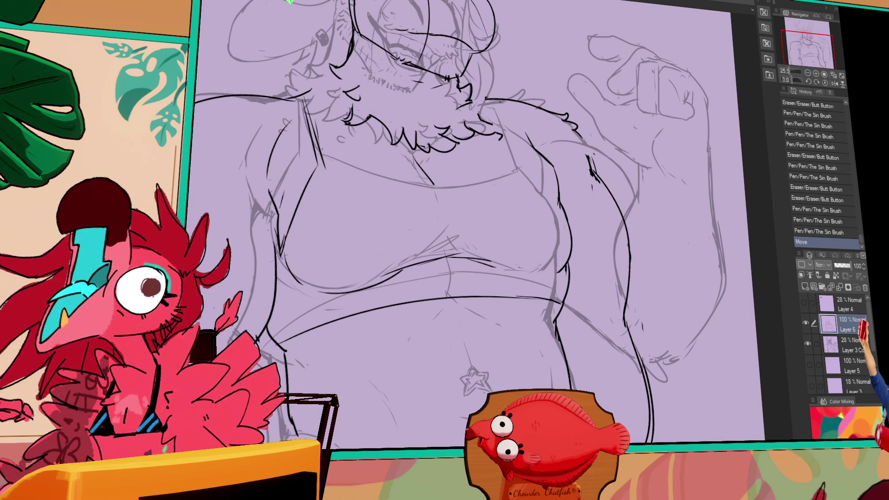
{"action": "left_click_drag", "start_coordinate": [619, 355], "coordinate": [631, 343]}
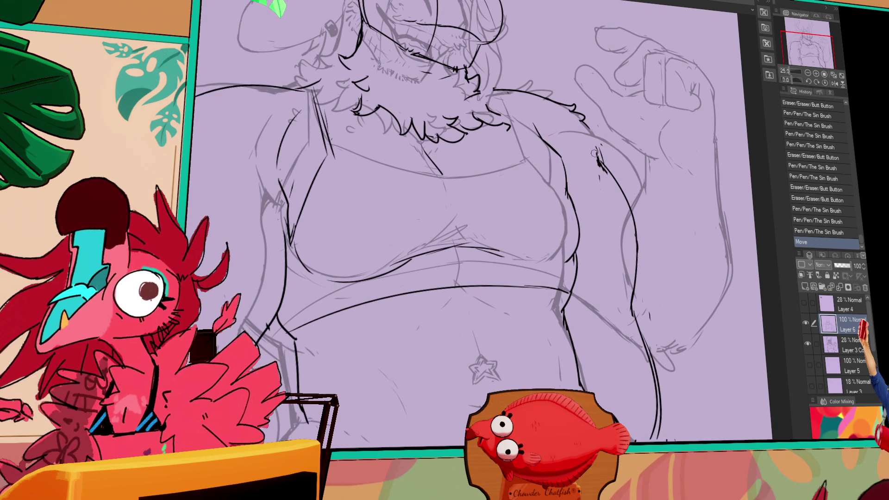
{"action": "left_click_drag", "start_coordinate": [599, 147], "coordinate": [596, 143]}
{"action": "left_click_drag", "start_coordinate": [597, 194], "coordinate": [573, 226]}
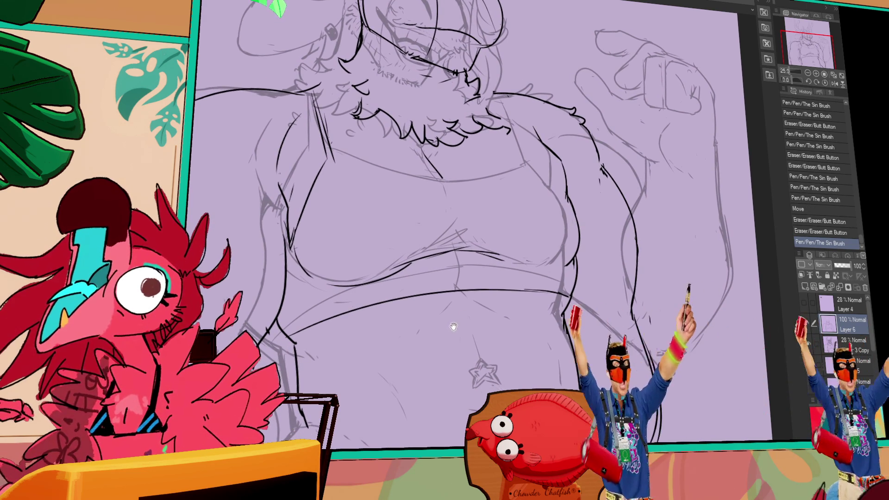
- Redo the undone erase and pen strokes so the right torso contour runs down to the hip
{"action": "left_click_drag", "start_coordinate": [448, 315], "coordinate": [457, 316]}
{"action": "key", "text": "ctrl+y"}
{"action": "key", "text": "ctrl+y"}
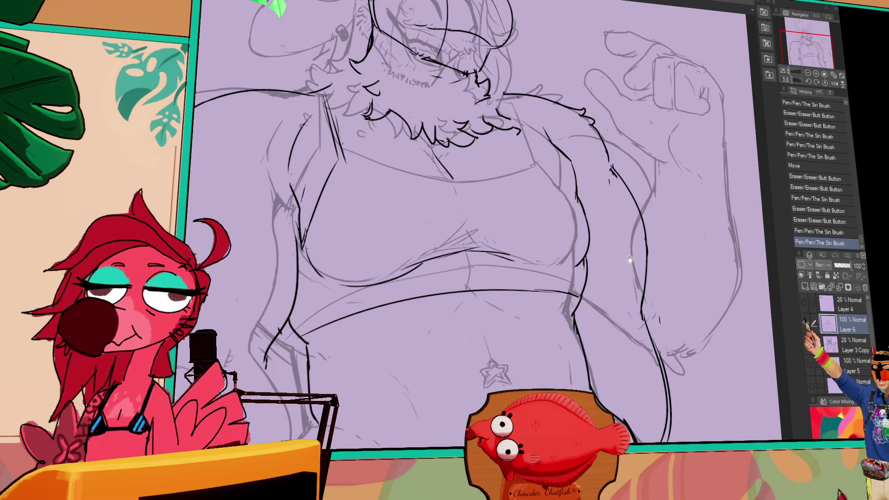
{"action": "left_click_drag", "start_coordinate": [635, 266], "coordinate": [625, 226]}
{"action": "key", "text": "ctrl+y"}
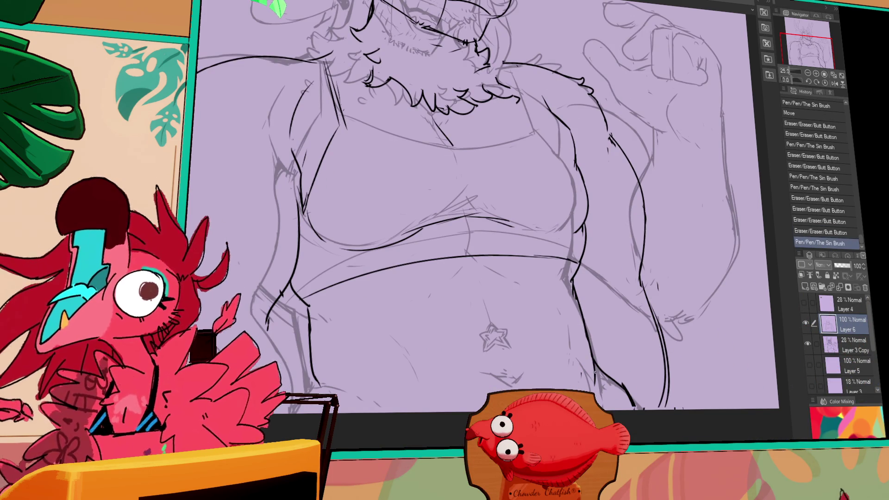
{"action": "left_click_drag", "start_coordinate": [463, 231], "coordinate": [463, 249]}
{"action": "key", "text": "ctrl+y"}
{"action": "key", "text": "ctrl+y"}
{"action": "key", "text": "ctrl+y"}
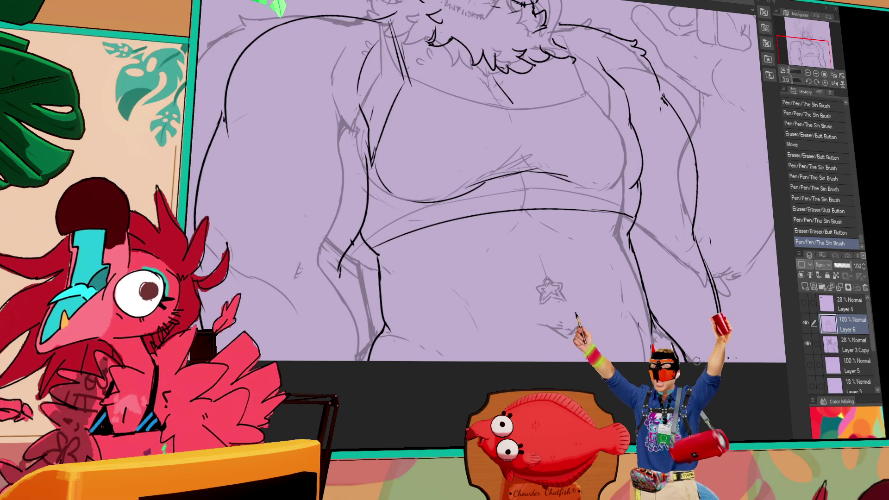
{"action": "left_click_drag", "start_coordinate": [693, 271], "coordinate": [689, 266]}
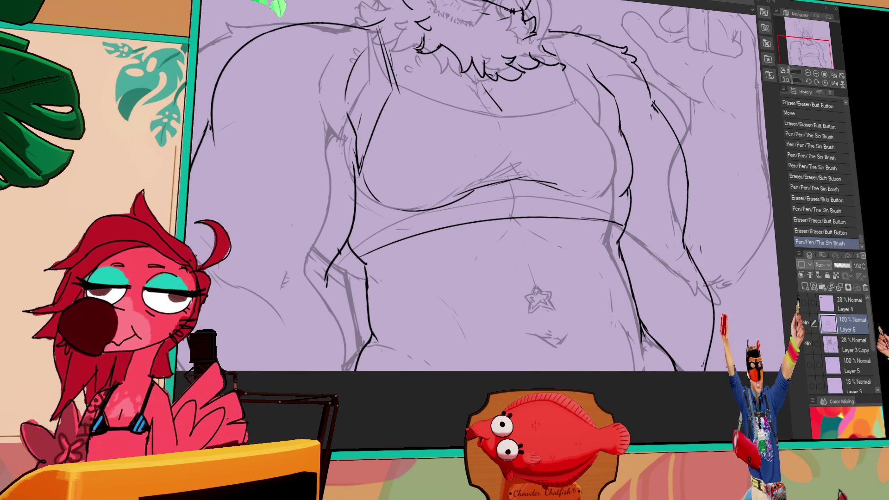
{"action": "left_click_drag", "start_coordinate": [727, 220], "coordinate": [722, 363]}
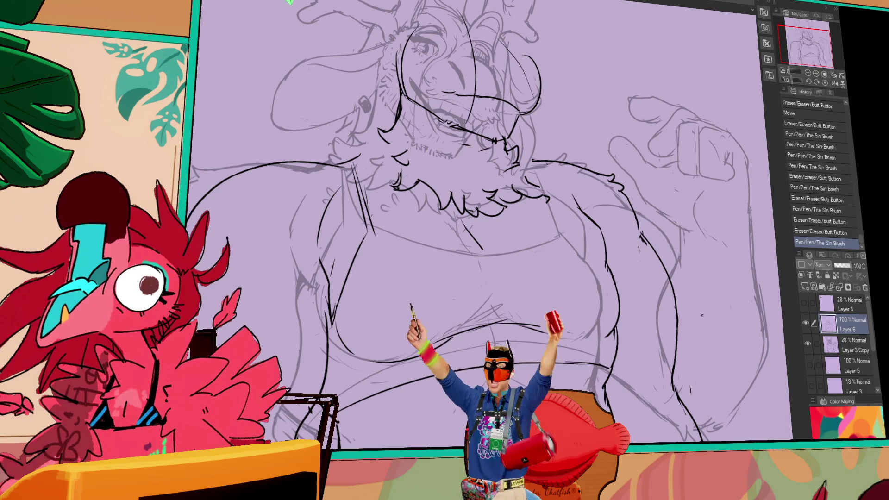
- Erase stray lines on the upper body and shoulder, and ink a new upper-body stroke
{"action": "mouse_move", "coordinate": [639, 218]}
{"action": "left_mouse_down"}
{"action": "mouse_move", "coordinate": [625, 201]}
{"action": "mouse_move", "coordinate": [631, 214]}
{"action": "mouse_move", "coordinate": [802, 228]}
{"action": "left_mouse_up"}
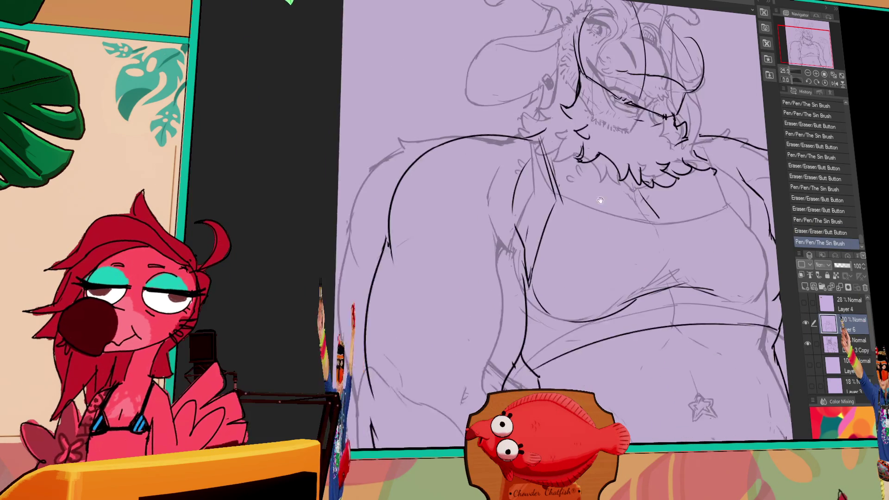
{"action": "mouse_move", "coordinate": [422, 185]}
{"action": "left_mouse_down"}
{"action": "mouse_move", "coordinate": [412, 183]}
{"action": "mouse_move", "coordinate": [419, 191]}
{"action": "left_mouse_up"}
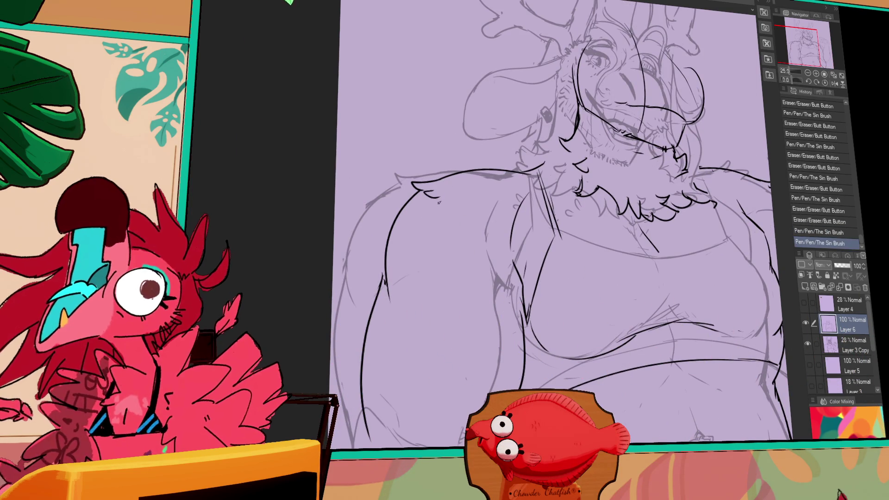
{"action": "left_click_drag", "start_coordinate": [633, 104], "coordinate": [605, 141]}
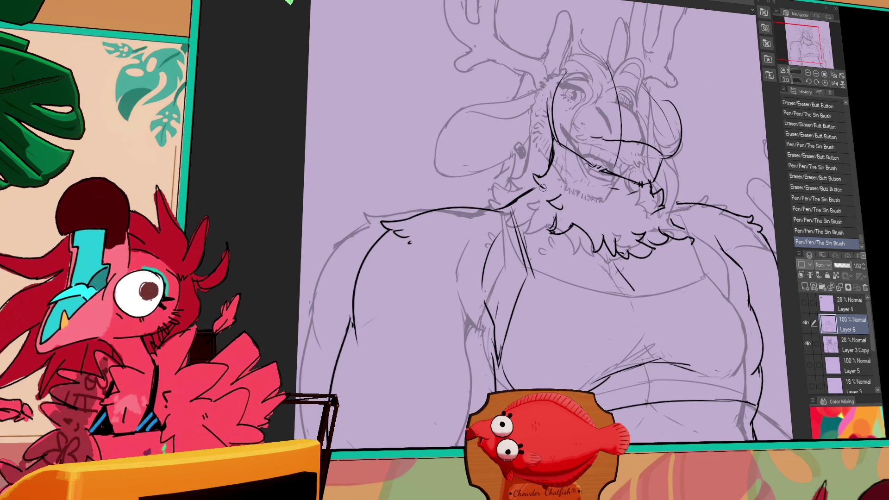
{"action": "left_click_drag", "start_coordinate": [533, 187], "coordinate": [521, 191]}
{"action": "left_click_drag", "start_coordinate": [561, 160], "coordinate": [564, 189]}
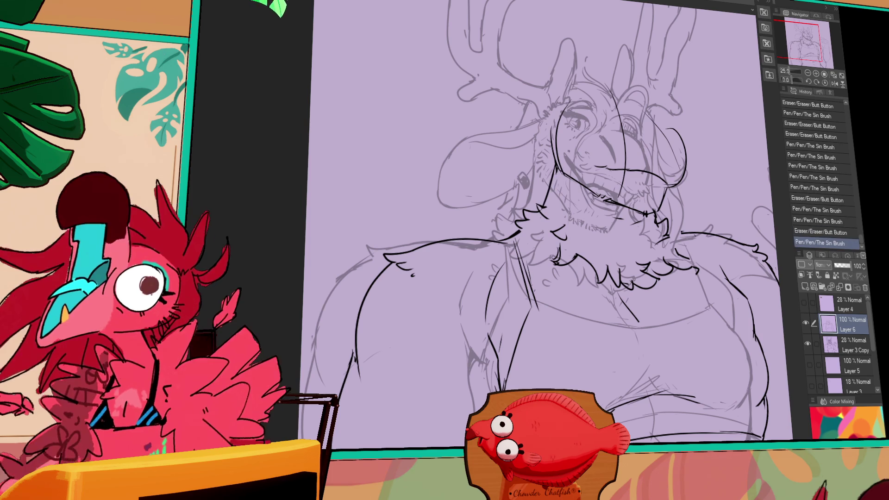
{"action": "left_click_drag", "start_coordinate": [629, 165], "coordinate": [621, 175]}
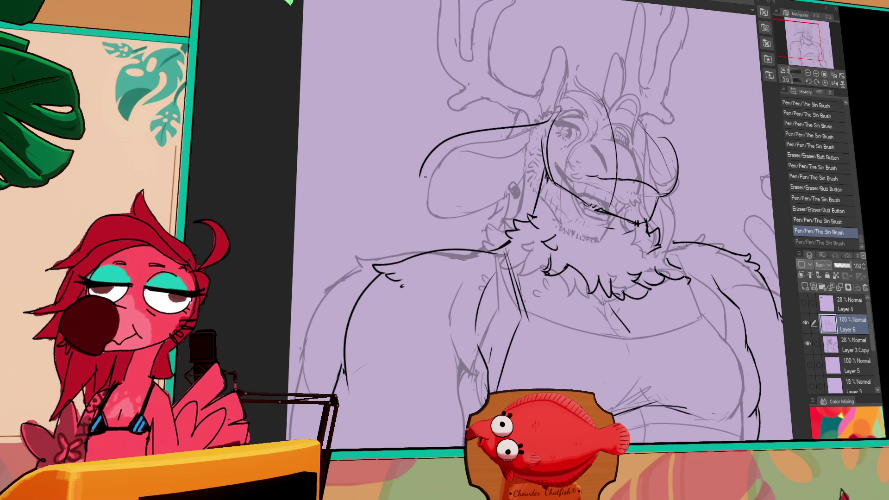
{"action": "left_click_drag", "start_coordinate": [702, 172], "coordinate": [638, 180]}
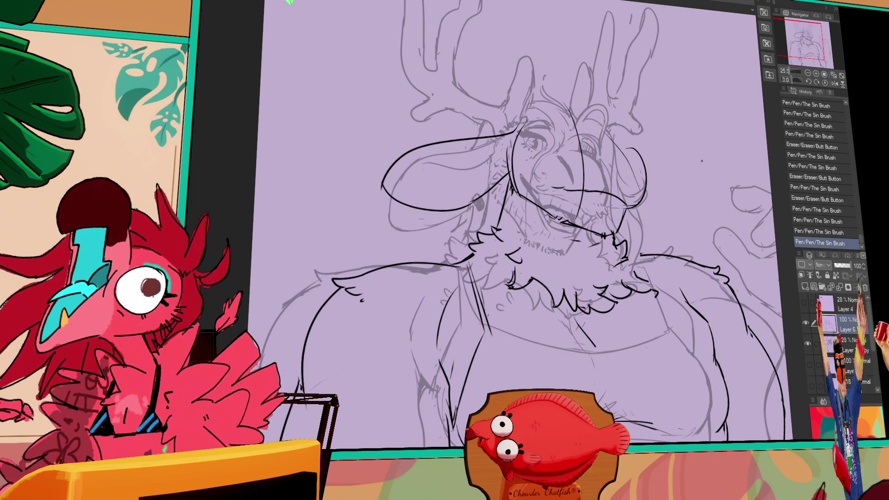
- Rework the face and mouth lines, undoing strokes that don't fit
{"action": "left_click_drag", "start_coordinate": [718, 157], "coordinate": [713, 115]}
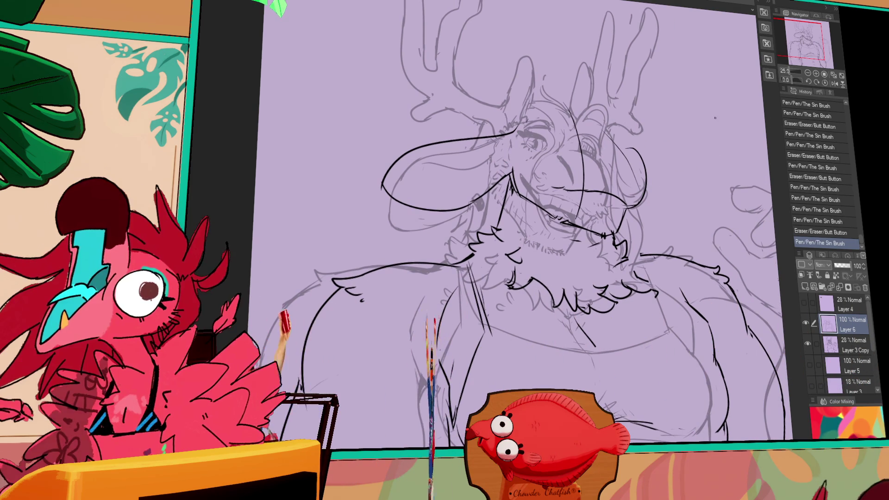
{"action": "key", "text": "ctrl+z"}
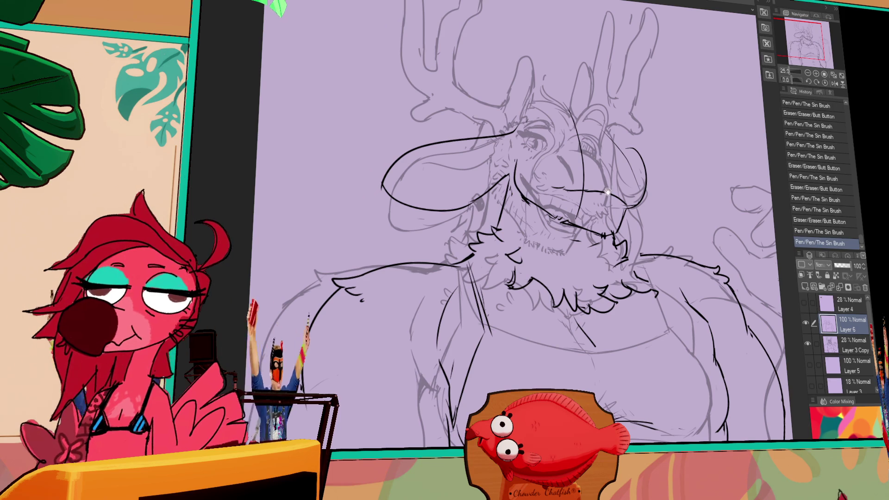
{"action": "left_click_drag", "start_coordinate": [606, 191], "coordinate": [598, 187]}
{"action": "mouse_move", "coordinate": [519, 176]}
{"action": "left_mouse_down"}
{"action": "mouse_move", "coordinate": [513, 183]}
{"action": "mouse_move", "coordinate": [542, 181]}
{"action": "mouse_move", "coordinate": [529, 202]}
{"action": "left_mouse_up"}
{"action": "mouse_move", "coordinate": [574, 217]}
{"action": "left_mouse_down"}
{"action": "mouse_move", "coordinate": [587, 228]}
{"action": "mouse_move", "coordinate": [615, 213]}
{"action": "mouse_move", "coordinate": [613, 192]}
{"action": "left_mouse_up"}
{"action": "key", "text": "ctrl+z"}
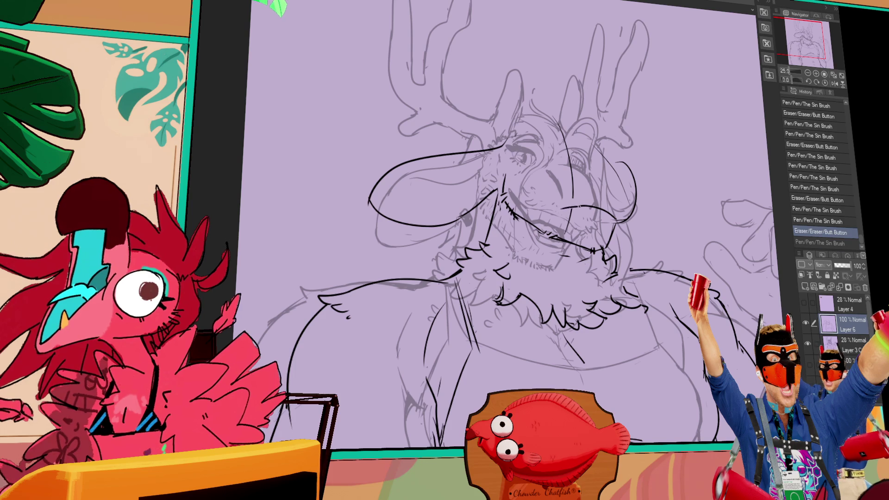
{"action": "left_click_drag", "start_coordinate": [568, 231], "coordinate": [602, 208]}
{"action": "left_click_drag", "start_coordinate": [569, 209], "coordinate": [598, 207]}
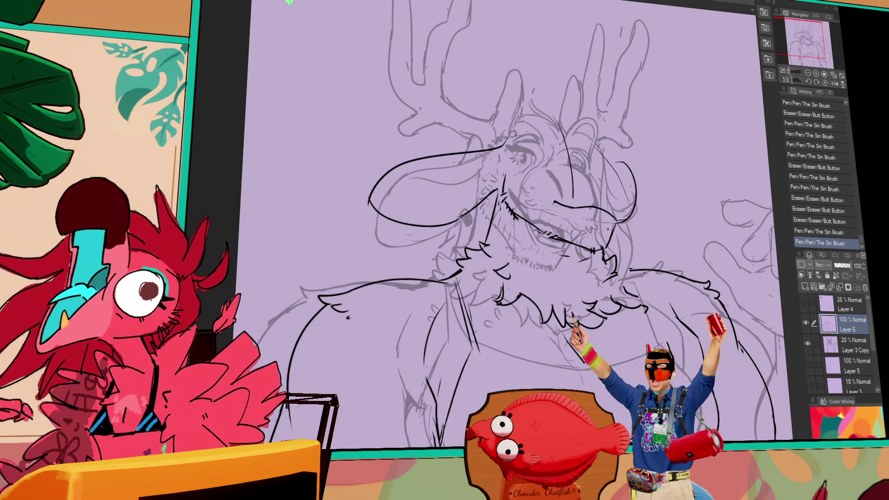
{"action": "left_click_drag", "start_coordinate": [574, 319], "coordinate": [579, 324]}
{"action": "left_click_drag", "start_coordinate": [576, 324], "coordinate": [581, 329]}
{"action": "key", "text": "ctrl+z"}
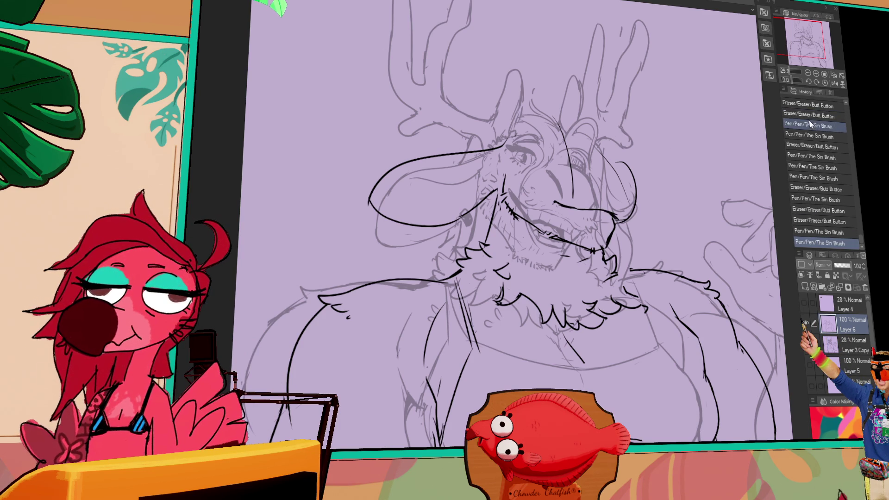
- Erase stray head marks, then ink the right ear outline, the line beside the right eye and the muzzle strokes
{"action": "left_click_drag", "start_coordinate": [546, 195], "coordinate": [556, 204]}
{"action": "left_click_drag", "start_coordinate": [556, 204], "coordinate": [565, 213]}
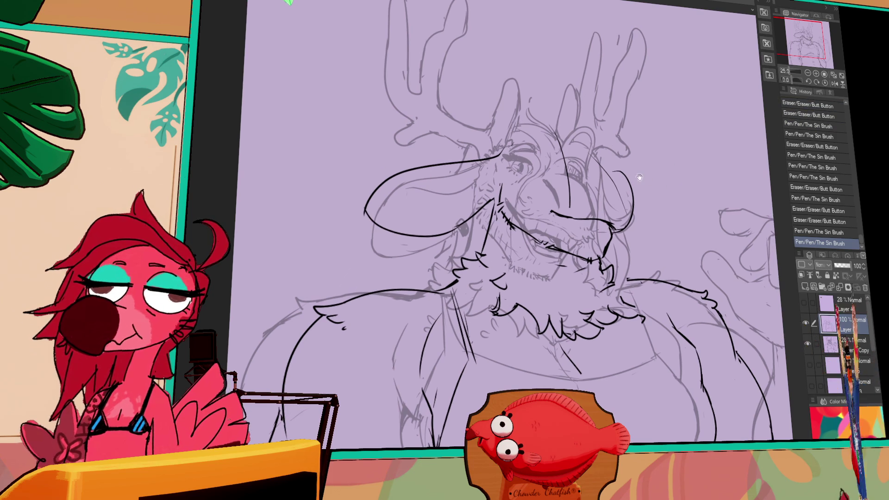
{"action": "mouse_move", "coordinate": [590, 162]}
{"action": "left_mouse_down"}
{"action": "mouse_move", "coordinate": [635, 195]}
{"action": "mouse_move", "coordinate": [621, 227]}
{"action": "left_mouse_up"}
{"action": "left_click_drag", "start_coordinate": [563, 352], "coordinate": [581, 373]}
{"action": "left_click_drag", "start_coordinate": [587, 175], "coordinate": [602, 195]}
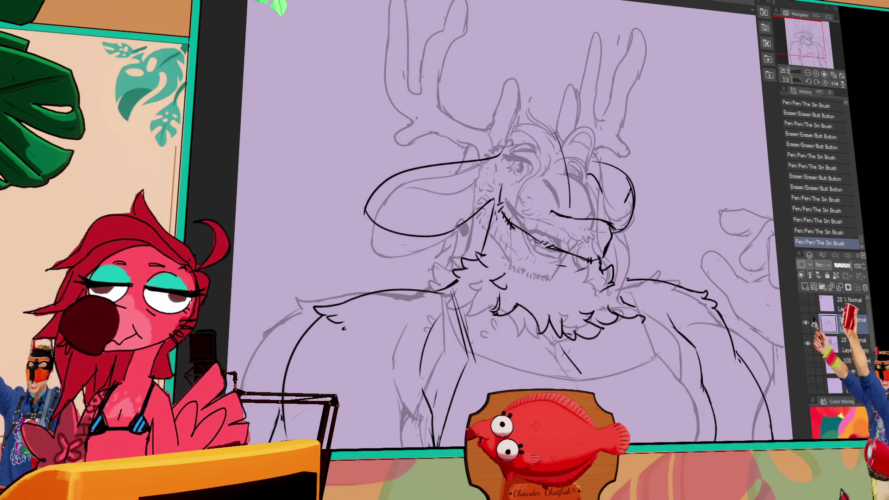
{"action": "mouse_move", "coordinate": [549, 221]}
{"action": "left_mouse_down"}
{"action": "mouse_move", "coordinate": [597, 238]}
{"action": "mouse_move", "coordinate": [591, 245]}
{"action": "left_mouse_up"}
{"action": "left_click_drag", "start_coordinate": [591, 242], "coordinate": [583, 248]}
{"action": "left_click_drag", "start_coordinate": [583, 245], "coordinate": [580, 249]}
{"action": "mouse_move", "coordinate": [580, 247]}
{"action": "left_mouse_down"}
{"action": "mouse_move", "coordinate": [624, 244]}
{"action": "mouse_move", "coordinate": [618, 187]}
{"action": "left_mouse_up"}
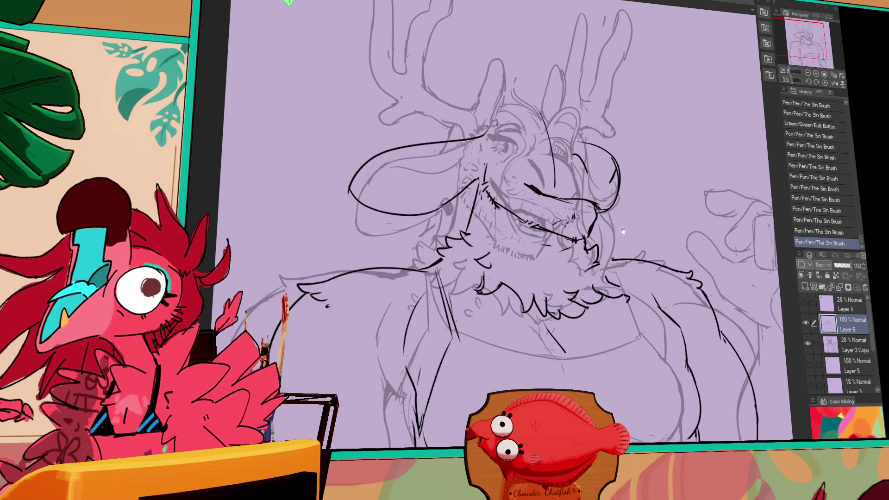
- Add lineart strokes on the upper body
{"action": "left_click_drag", "start_coordinate": [532, 325], "coordinate": [524, 246]}
{"action": "left_click_drag", "start_coordinate": [503, 328], "coordinate": [500, 309]}
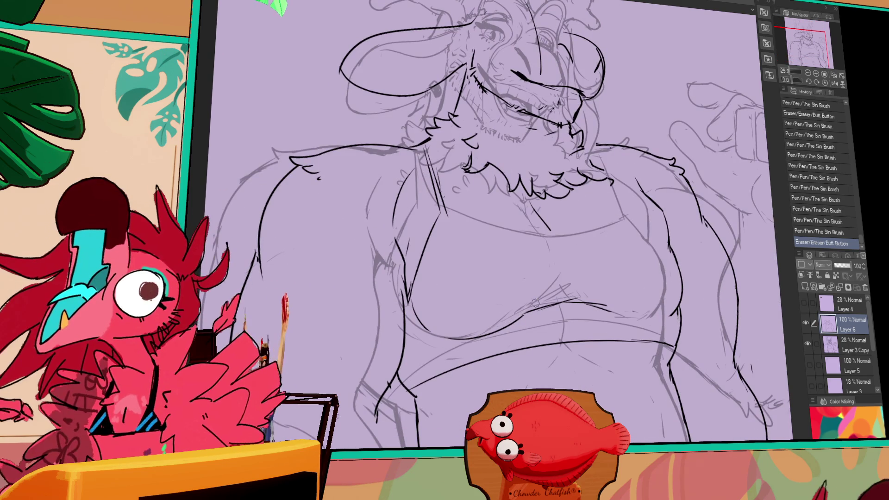
{"action": "left_click_drag", "start_coordinate": [566, 288], "coordinate": [579, 300]}
{"action": "mouse_move", "coordinate": [573, 294]}
{"action": "left_mouse_down"}
{"action": "mouse_move", "coordinate": [582, 302]}
{"action": "mouse_move", "coordinate": [540, 332]}
{"action": "left_mouse_up"}
- Fade the Layer 3 Copy sketch layer to 21% opacity and reselect the lineart layer
{"action": "left_click_drag", "start_coordinate": [661, 234], "coordinate": [660, 256]}
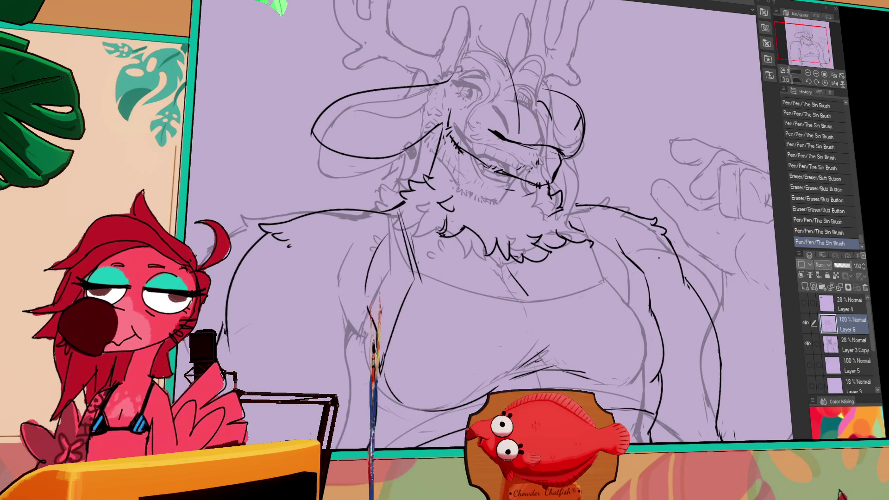
{"action": "left_click_drag", "start_coordinate": [588, 226], "coordinate": [587, 256]}
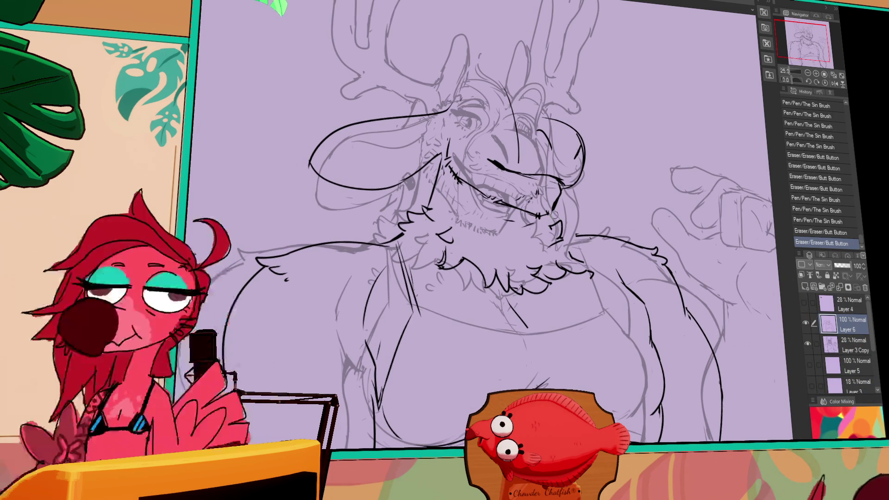
{"action": "left_click_drag", "start_coordinate": [840, 267], "coordinate": [837, 267]}
{"action": "left_click", "coordinate": [828, 325]}
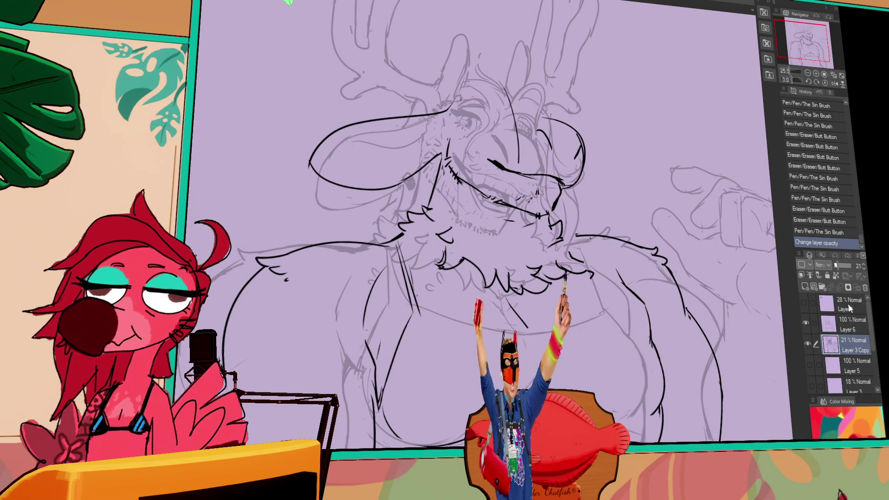
- Ink a curved line over the top of the deer's head
{"action": "left_click_drag", "start_coordinate": [599, 168], "coordinate": [600, 185]}
{"action": "left_click_drag", "start_coordinate": [507, 121], "coordinate": [513, 124]}
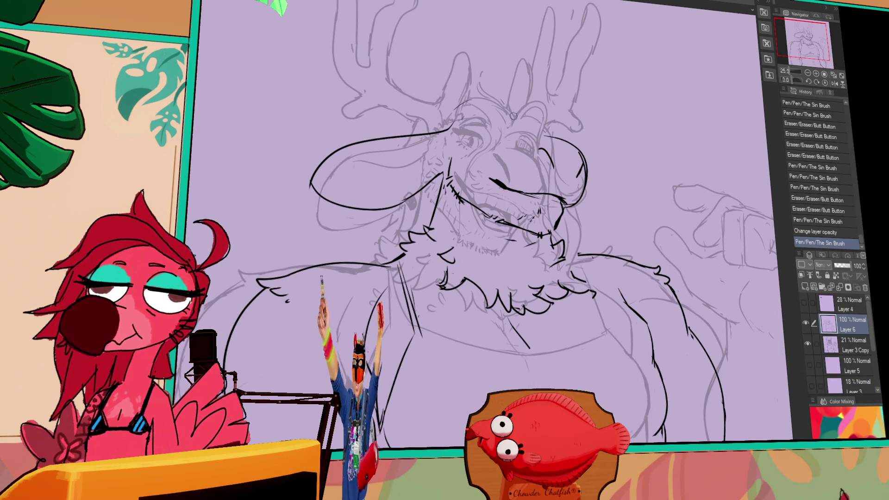
{"action": "mouse_move", "coordinate": [444, 119]}
{"action": "left_mouse_down"}
{"action": "mouse_move", "coordinate": [497, 98]}
{"action": "mouse_move", "coordinate": [539, 114]}
{"action": "mouse_move", "coordinate": [560, 137]}
{"action": "left_mouse_up"}
{"action": "left_click_drag", "start_coordinate": [602, 185], "coordinate": [604, 226]}
- Copy the lassoed antler sketch onto a new, fully opaque layer and move it into place
{"action": "left_click", "coordinate": [848, 345]}
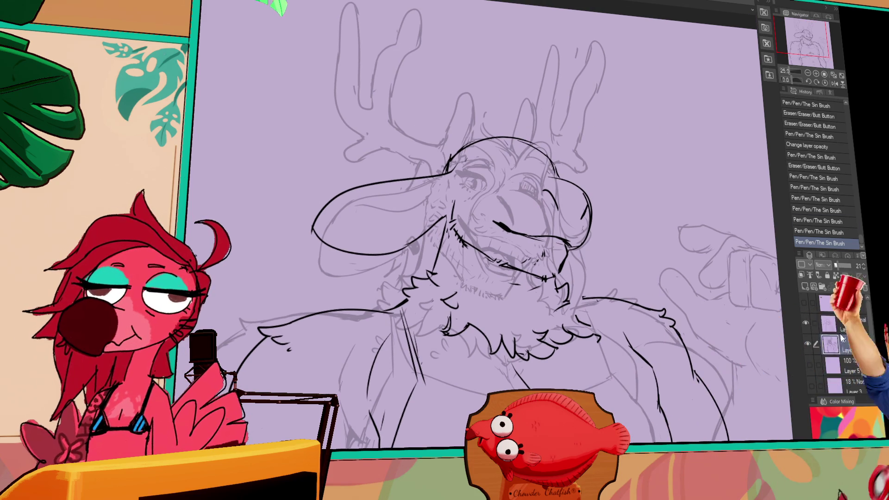
{"action": "mouse_move", "coordinate": [447, 158]}
{"action": "left_mouse_down"}
{"action": "mouse_move", "coordinate": [435, 172]}
{"action": "mouse_move", "coordinate": [424, 166]}
{"action": "mouse_move", "coordinate": [301, 21]}
{"action": "mouse_move", "coordinate": [637, 82]}
{"action": "left_mouse_up"}
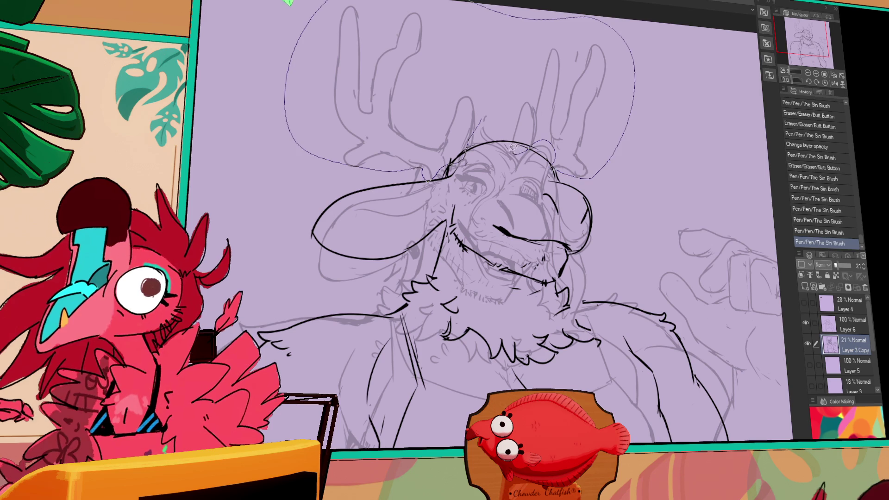
{"action": "left_click_drag", "start_coordinate": [515, 148], "coordinate": [502, 115]}
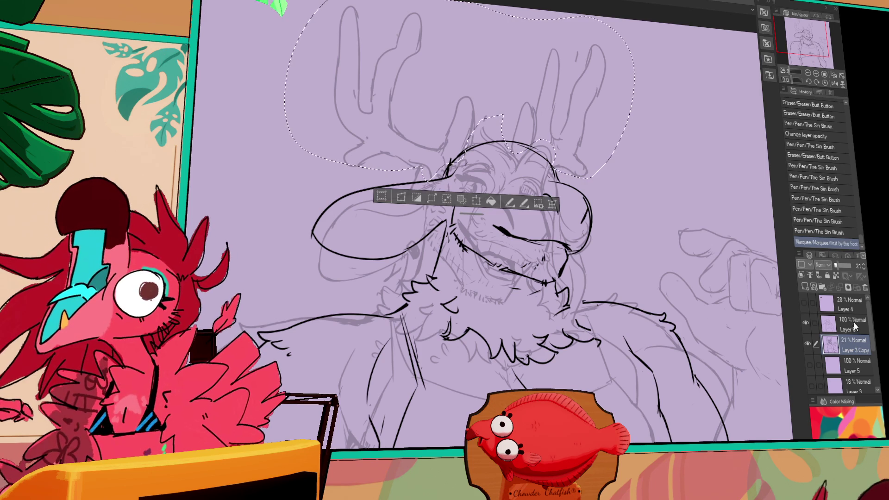
{"action": "key", "text": "ctrl+c"}
{"action": "key", "text": "ctrl+v"}
{"action": "left_click_drag", "start_coordinate": [842, 266], "coordinate": [852, 266]}
{"action": "mouse_move", "coordinate": [720, 486]}
{"action": "left_mouse_down"}
{"action": "mouse_move", "coordinate": [721, 286]}
{"action": "mouse_move", "coordinate": [703, 380]}
{"action": "mouse_move", "coordinate": [656, 294]}
{"action": "left_mouse_up"}
- Undo the antler move and transform the pasted antler layer, stretching it taller at the top
{"action": "scroll", "coordinate": [656, 294], "scroll_direction": "up", "scroll_amount": 3}
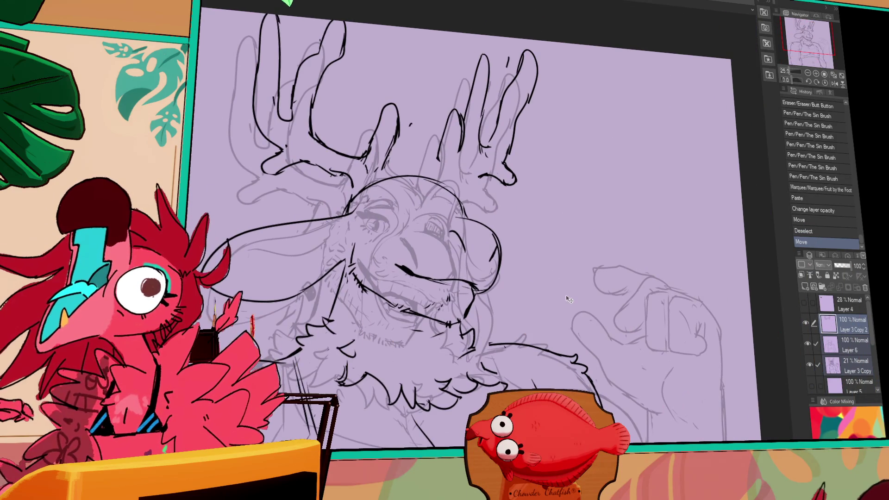
{"action": "key", "text": "ctrl+z"}
{"action": "scroll", "coordinate": [435, 216], "scroll_direction": "down", "scroll_amount": 3}
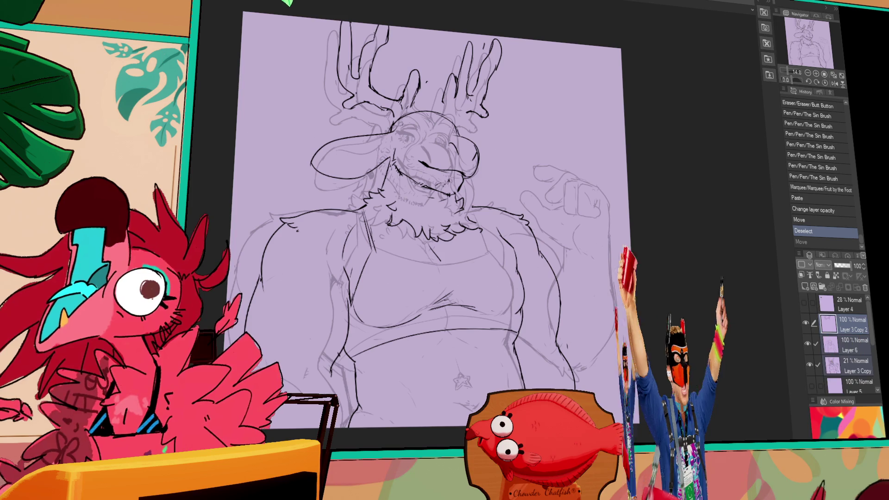
{"action": "key", "text": "ctrl+t"}
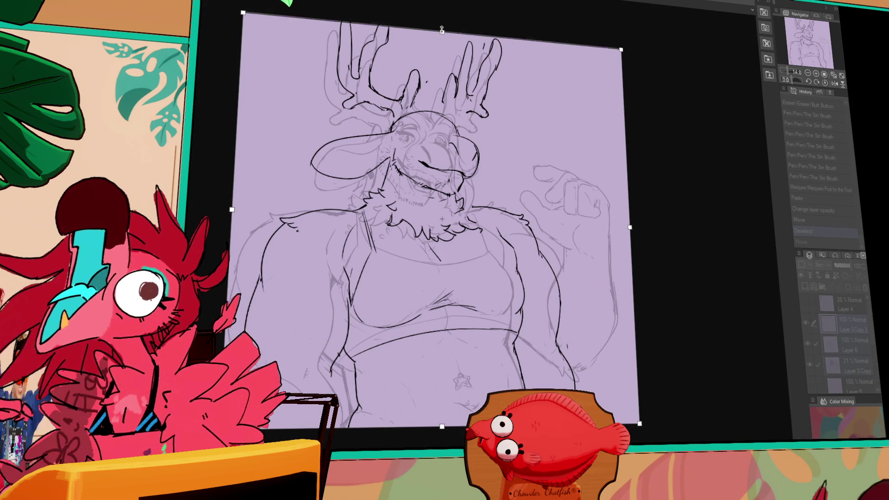
{"action": "left_click_drag", "start_coordinate": [442, 31], "coordinate": [440, 1]}
{"action": "key", "text": "Return"}
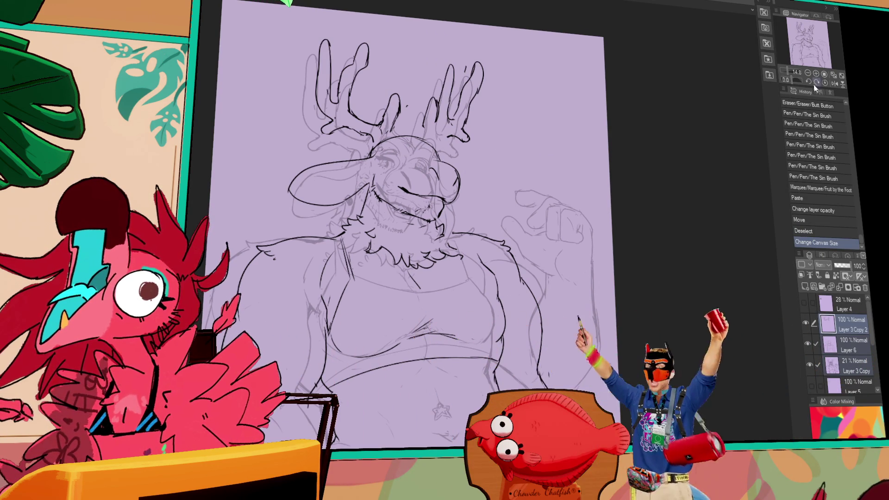
- Redraw the chest-band line and refine the lines on the right chest
{"action": "scroll", "coordinate": [605, 226], "scroll_direction": "up", "scroll_amount": 3}
{"action": "left_click_drag", "start_coordinate": [605, 227], "coordinate": [612, 144]}
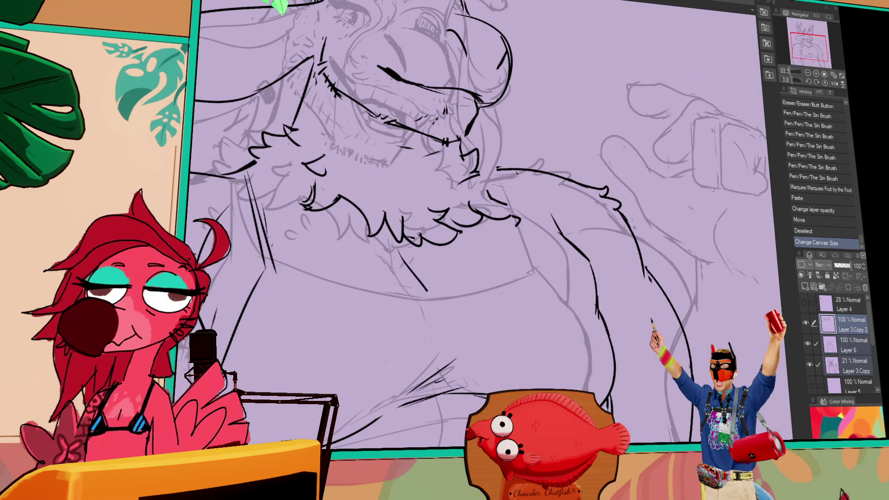
{"action": "left_click", "coordinate": [808, 75]}
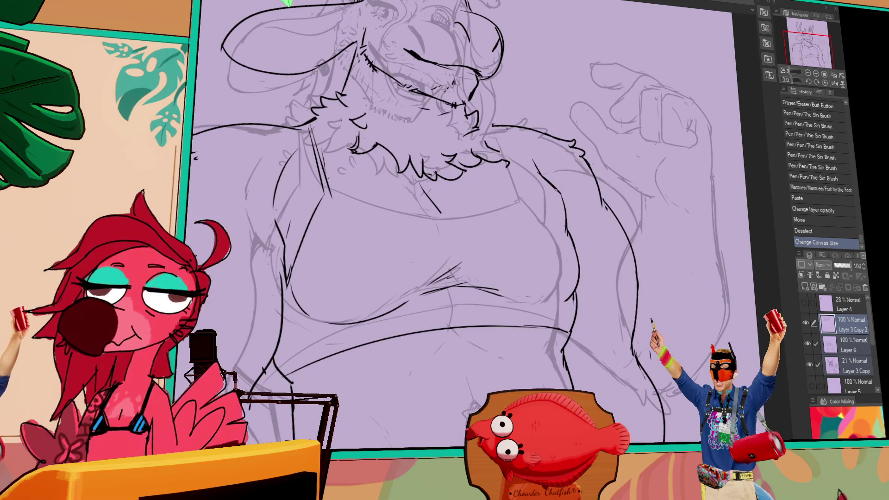
{"action": "left_click", "coordinate": [533, 165]}
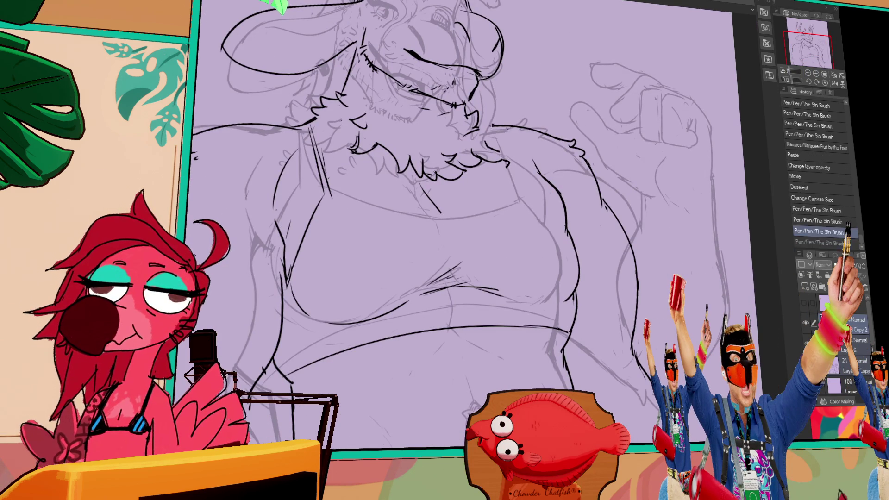
{"action": "mouse_move", "coordinate": [333, 198]}
{"action": "left_mouse_down"}
{"action": "mouse_move", "coordinate": [458, 220]}
{"action": "mouse_move", "coordinate": [438, 216]}
{"action": "mouse_move", "coordinate": [487, 202]}
{"action": "left_mouse_up"}
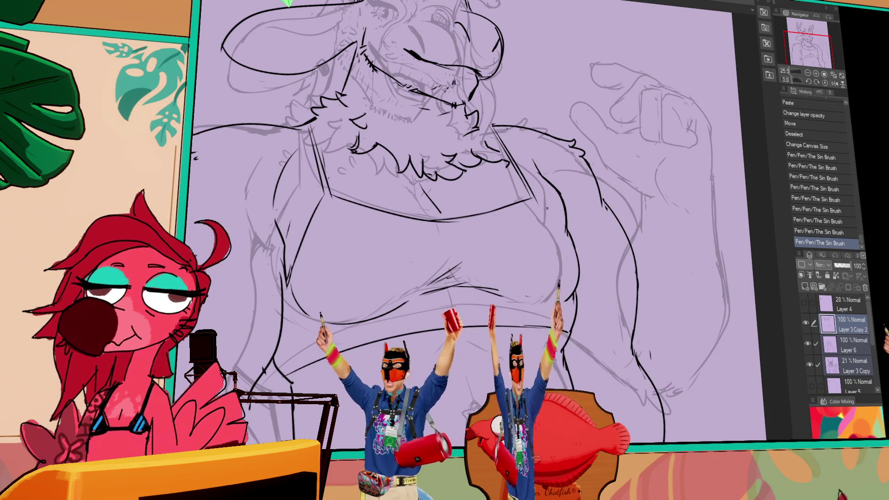
{"action": "mouse_move", "coordinate": [503, 146]}
{"action": "left_mouse_down"}
{"action": "mouse_move", "coordinate": [546, 194]}
{"action": "mouse_move", "coordinate": [568, 244]}
{"action": "left_mouse_up"}
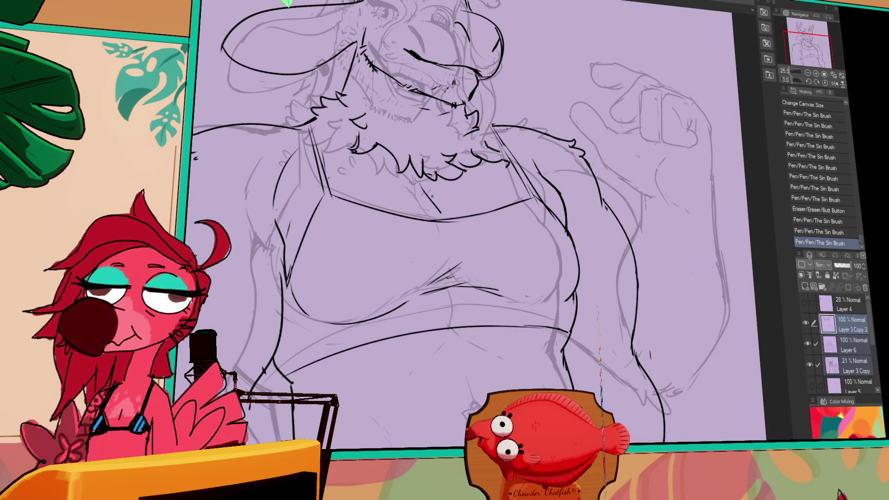
{"action": "key", "text": "ctrl+z"}
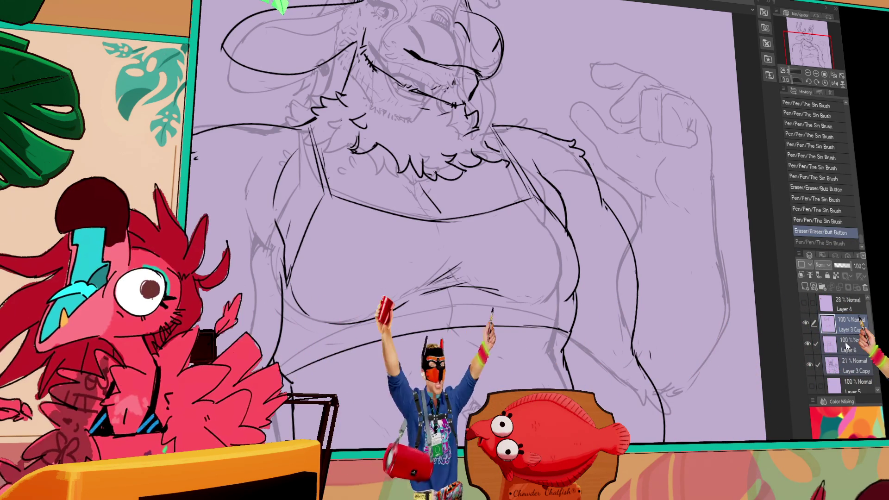
- Merge the pasted antlers into the lineart layer, refine the chest lines and ink a new muzzle-eye line
{"action": "key", "text": "ctrl+e"}
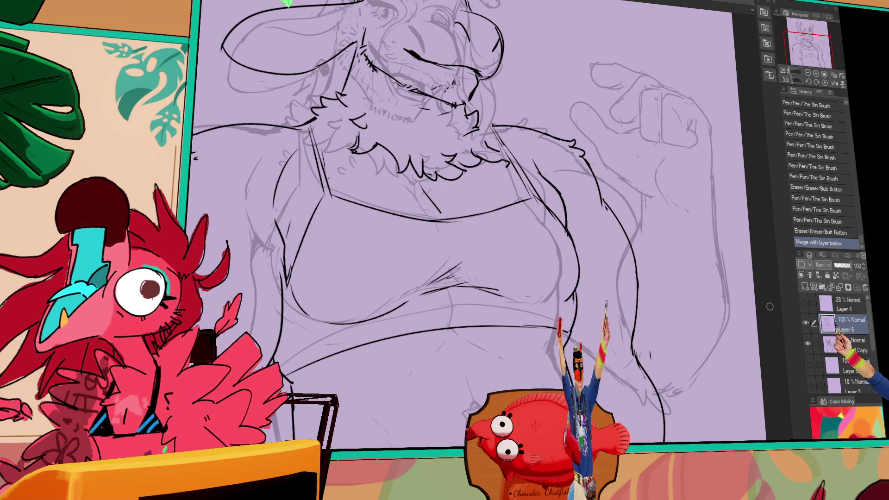
{"action": "left_click_drag", "start_coordinate": [639, 204], "coordinate": [659, 314]}
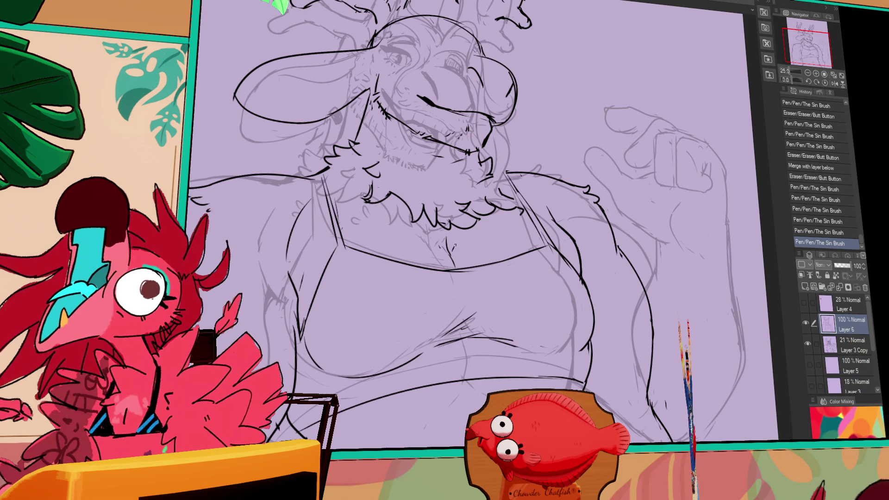
{"action": "left_click_drag", "start_coordinate": [553, 163], "coordinate": [559, 170]}
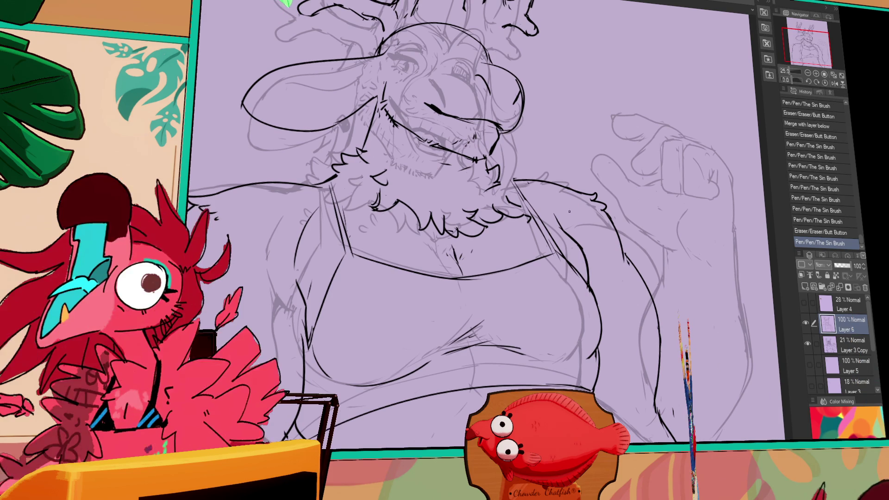
{"action": "left_click_drag", "start_coordinate": [454, 257], "coordinate": [459, 266]}
{"action": "left_click_drag", "start_coordinate": [458, 267], "coordinate": [462, 274]}
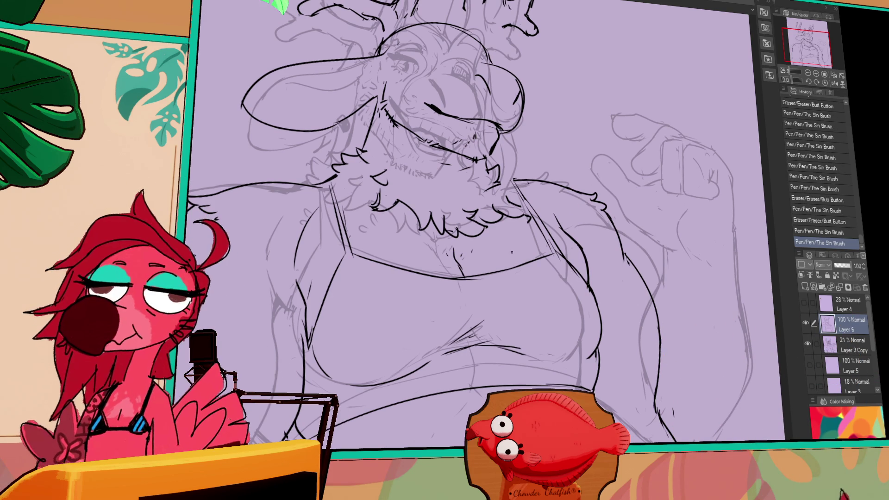
{"action": "left_click_drag", "start_coordinate": [476, 304], "coordinate": [479, 305]}
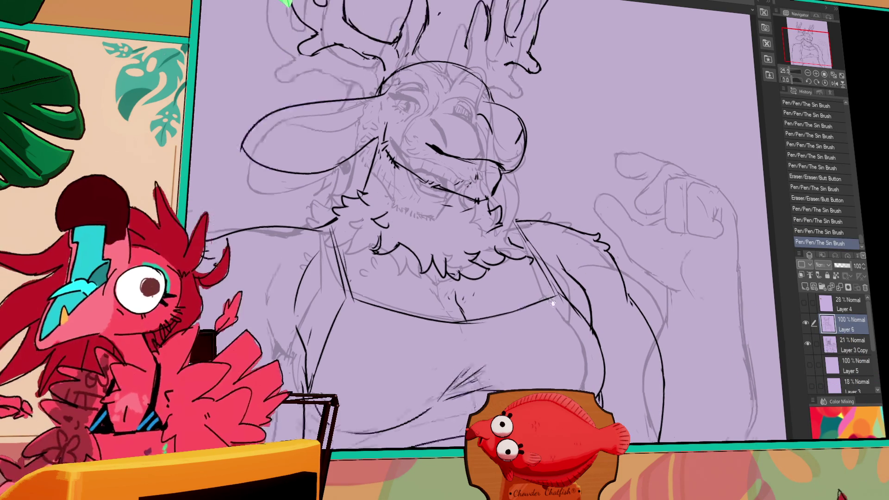
{"action": "left_click_drag", "start_coordinate": [468, 153], "coordinate": [537, 160]}
{"action": "mouse_move", "coordinate": [533, 176]}
{"action": "left_mouse_down"}
{"action": "mouse_move", "coordinate": [492, 220]}
{"action": "mouse_move", "coordinate": [492, 237]}
{"action": "left_mouse_up"}
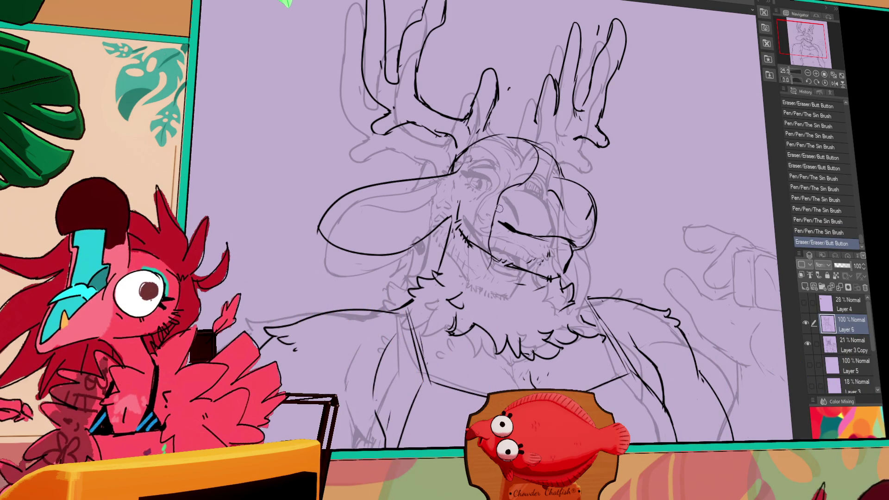
- Erase stray marks on the face, then lasso the left antlers and shift them slightly upward
{"action": "mouse_move", "coordinate": [590, 159]}
{"action": "left_mouse_down"}
{"action": "mouse_move", "coordinate": [560, 169]}
{"action": "mouse_move", "coordinate": [572, 203]}
{"action": "left_mouse_up"}
{"action": "left_click", "coordinate": [483, 179]}
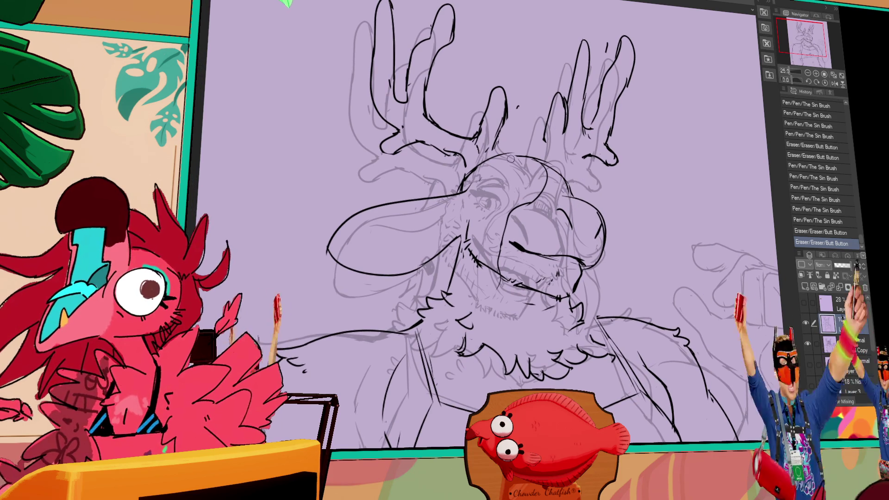
{"action": "left_click", "coordinate": [482, 199]}
{"action": "left_click", "coordinate": [482, 223]}
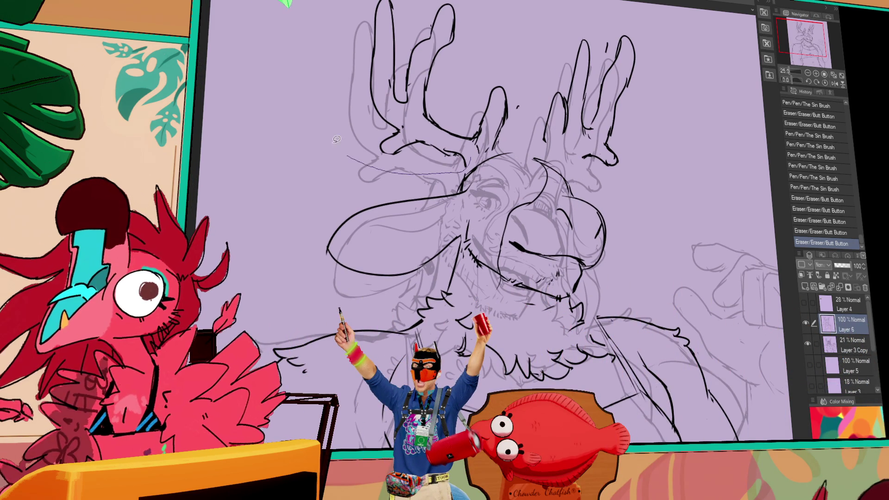
{"action": "left_click_drag", "start_coordinate": [349, 152], "coordinate": [532, 78]}
{"action": "left_click_drag", "start_coordinate": [497, 143], "coordinate": [498, 135]}
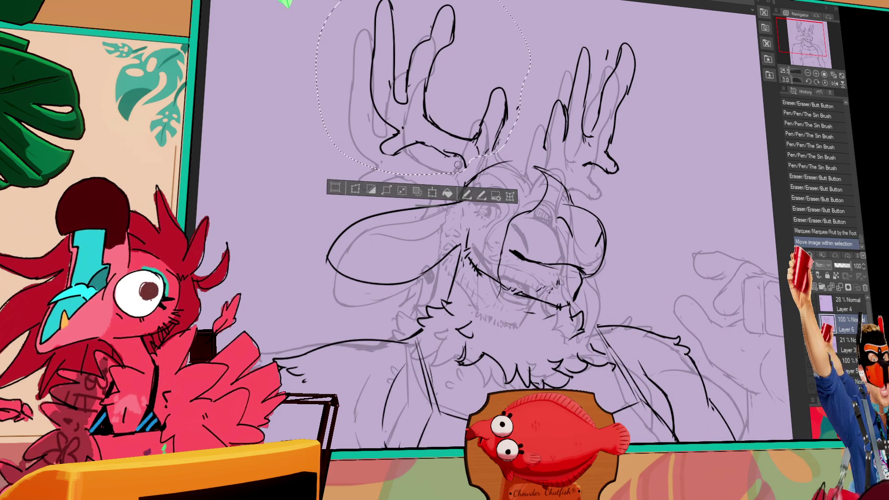
- Touch up the left and right antler lines and clear the antler selection
{"action": "left_click_drag", "start_coordinate": [593, 144], "coordinate": [603, 154]}
{"action": "left_click_drag", "start_coordinate": [600, 149], "coordinate": [602, 152]}
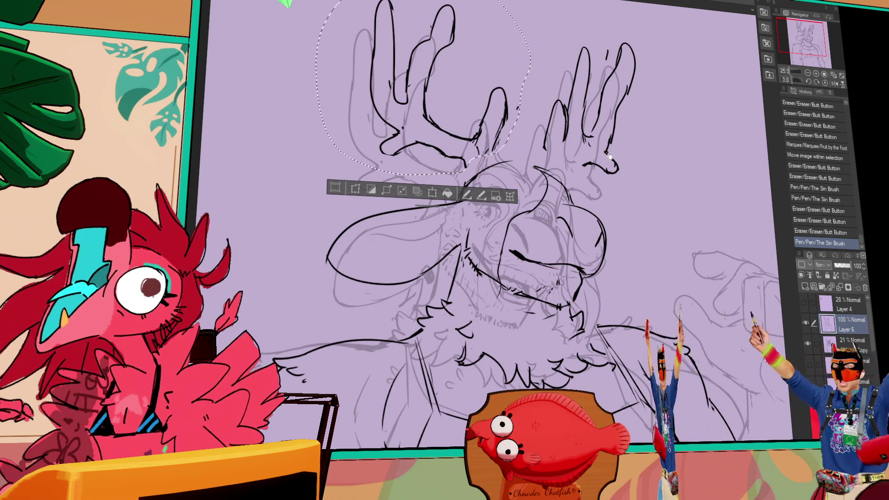
{"action": "left_click_drag", "start_coordinate": [463, 172], "coordinate": [516, 146]}
{"action": "key", "text": "ctrl+d"}
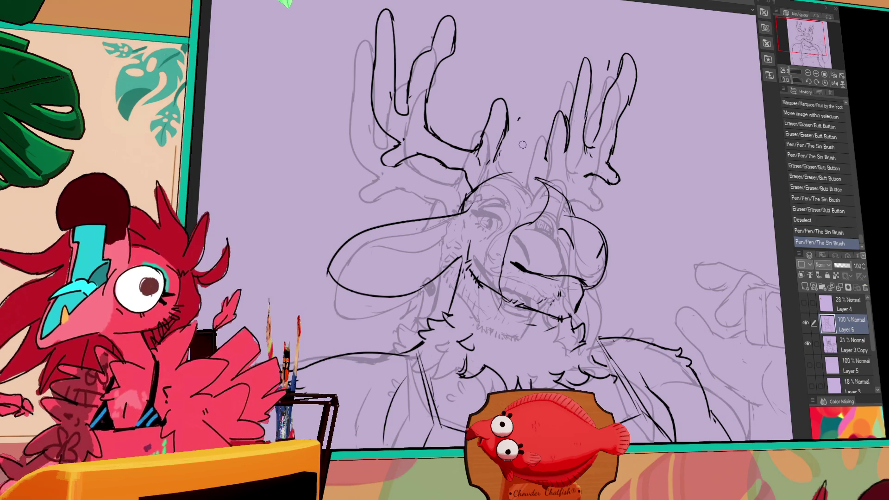
{"action": "left_click_drag", "start_coordinate": [498, 139], "coordinate": [496, 144]}
{"action": "left_click_drag", "start_coordinate": [496, 144], "coordinate": [495, 155]}
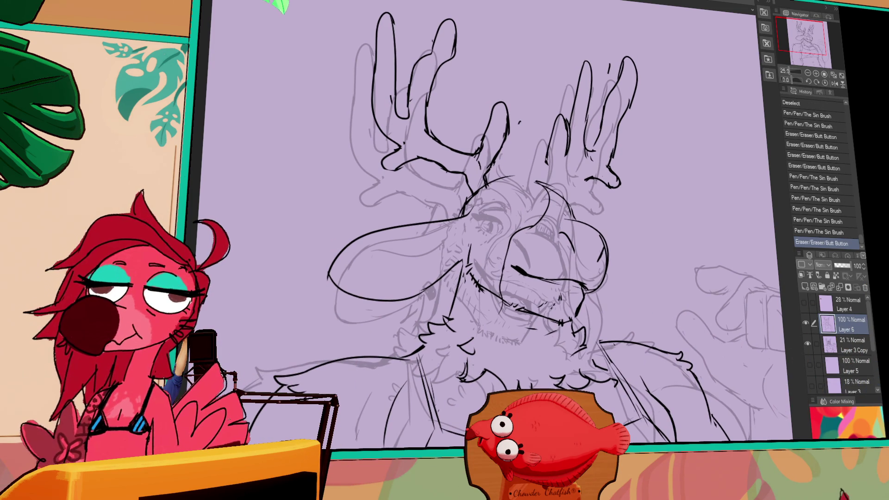
{"action": "mouse_move", "coordinate": [543, 159]}
{"action": "left_mouse_down"}
{"action": "mouse_move", "coordinate": [563, 134]}
{"action": "mouse_move", "coordinate": [562, 148]}
{"action": "mouse_move", "coordinate": [583, 158]}
{"action": "left_mouse_up"}
{"action": "left_click_drag", "start_coordinate": [586, 158], "coordinate": [589, 159]}
- Ink strokes along the top of the head between the antlers, redrawing one after an undo
{"action": "scroll", "coordinate": [591, 160], "scroll_direction": "down", "scroll_amount": 1}
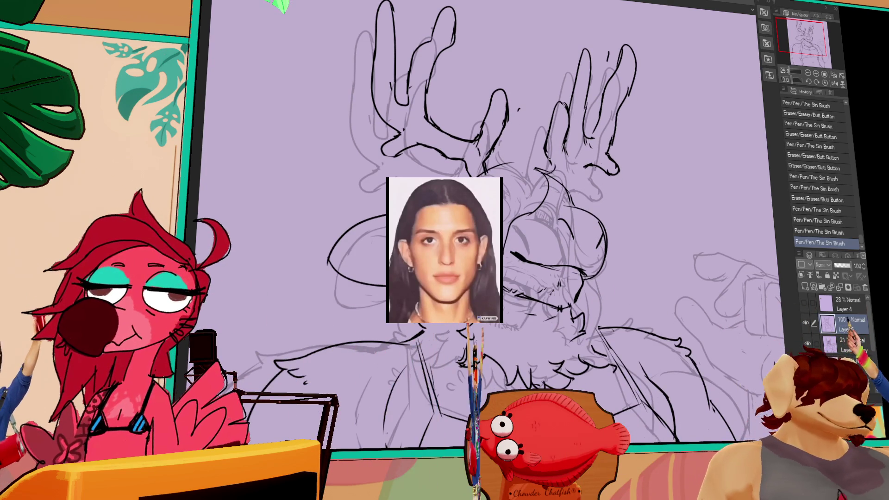
{"action": "left_click_drag", "start_coordinate": [493, 155], "coordinate": [522, 151]}
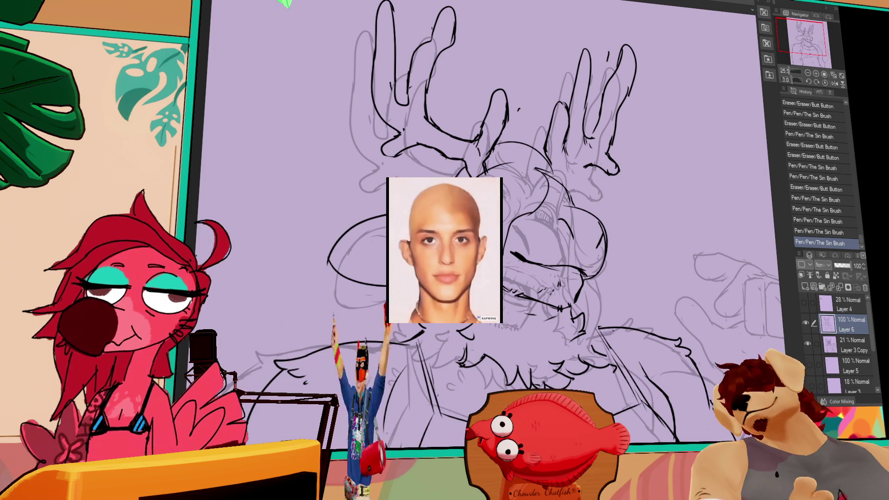
{"action": "left_click_drag", "start_coordinate": [465, 175], "coordinate": [448, 199]}
{"action": "mouse_move", "coordinate": [460, 245]}
{"action": "left_mouse_down"}
{"action": "mouse_move", "coordinate": [447, 301]}
{"action": "mouse_move", "coordinate": [458, 320]}
{"action": "left_mouse_up"}
{"action": "key", "text": "ctrl+z"}
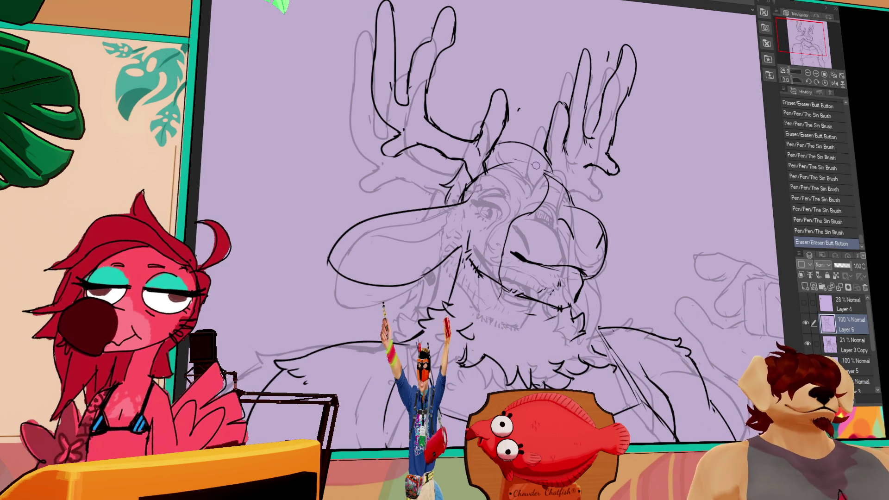
{"action": "left_click_drag", "start_coordinate": [528, 162], "coordinate": [546, 168]}
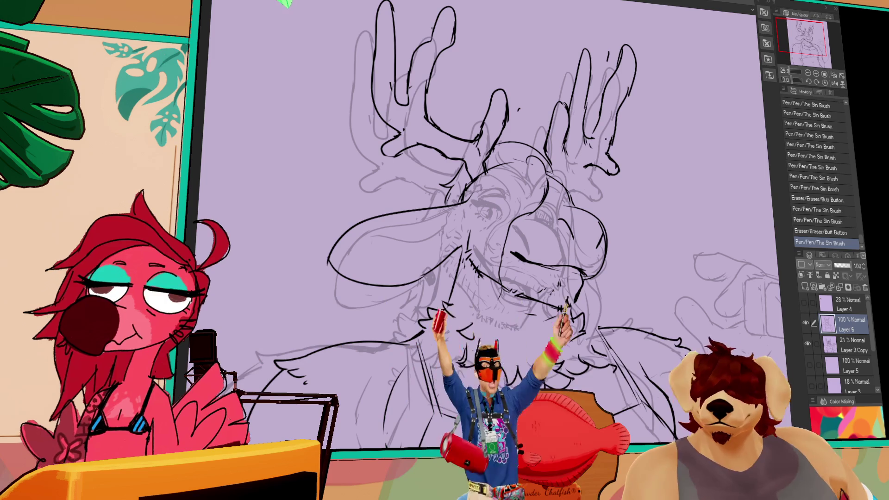
- Settle the head-top strokes with undo and redo, then ink a small dark earring mark on the ear
{"action": "key", "text": "ctrl+z"}
{"action": "key", "text": "ctrl+z"}
{"action": "key", "text": "ctrl+z"}
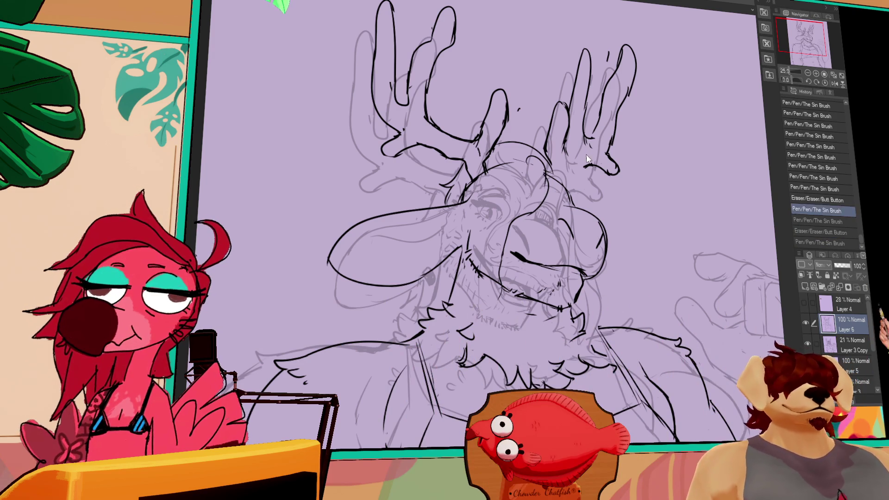
{"action": "key", "text": "ctrl+z"}
{"action": "left_click_drag", "start_coordinate": [503, 163], "coordinate": [511, 168]}
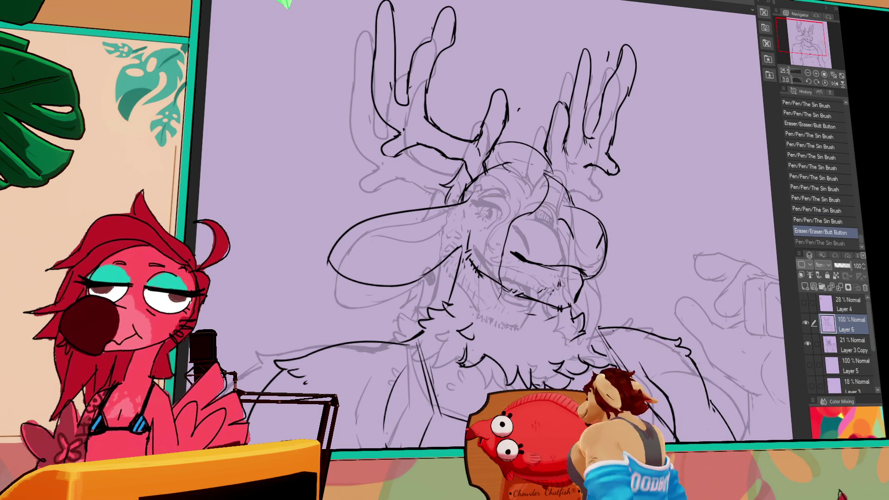
{"action": "key", "text": "ctrl+z"}
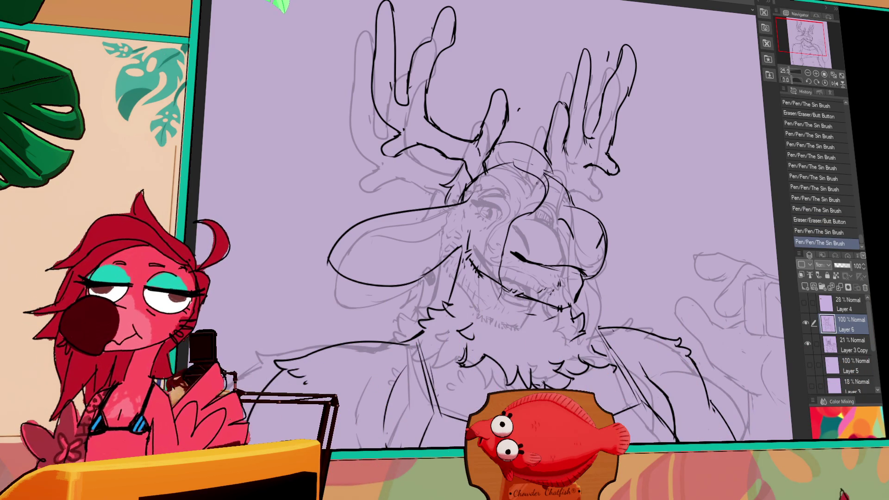
{"action": "key", "text": "ctrl+z"}
{"action": "key", "text": "ctrl+y"}
{"action": "key", "text": "ctrl+y"}
{"action": "key", "text": "ctrl+y"}
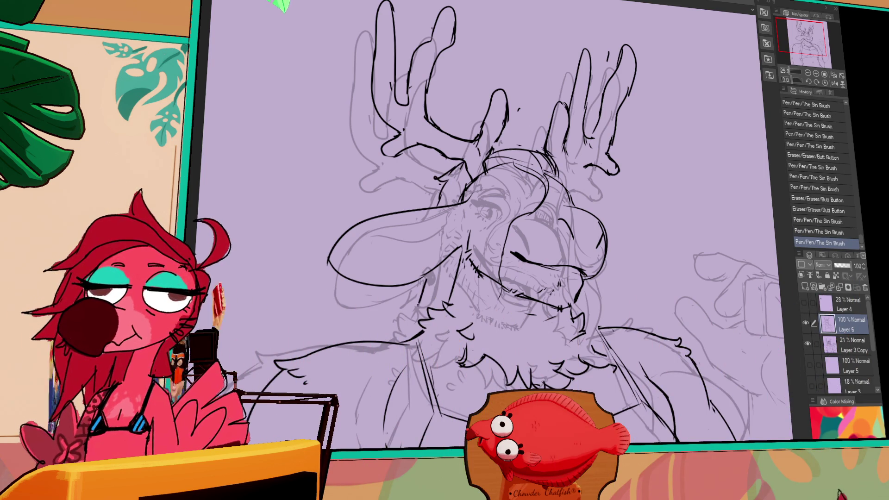
{"action": "key", "text": "ctrl+z"}
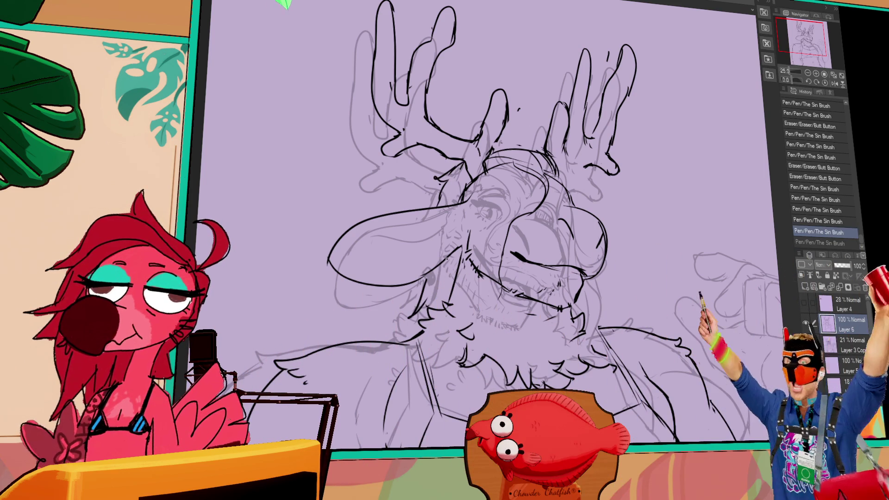
{"action": "key", "text": "ctrl+y"}
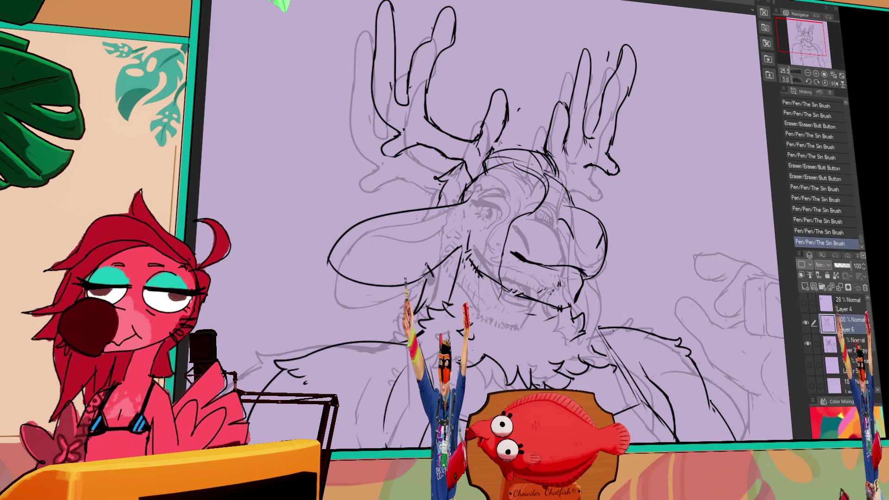
{"action": "mouse_move", "coordinate": [430, 266]}
{"action": "left_mouse_down"}
{"action": "mouse_move", "coordinate": [434, 271]}
{"action": "mouse_move", "coordinate": [424, 248]}
{"action": "left_mouse_up"}
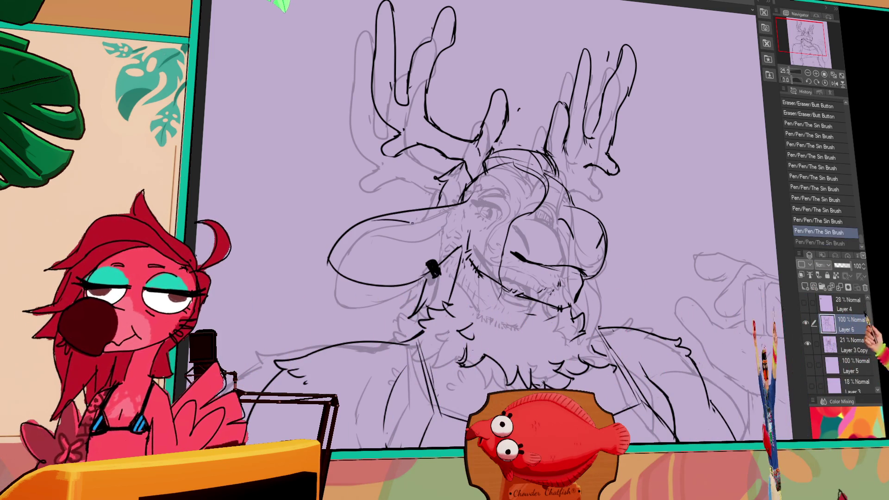
{"action": "left_click", "coordinate": [424, 248]}
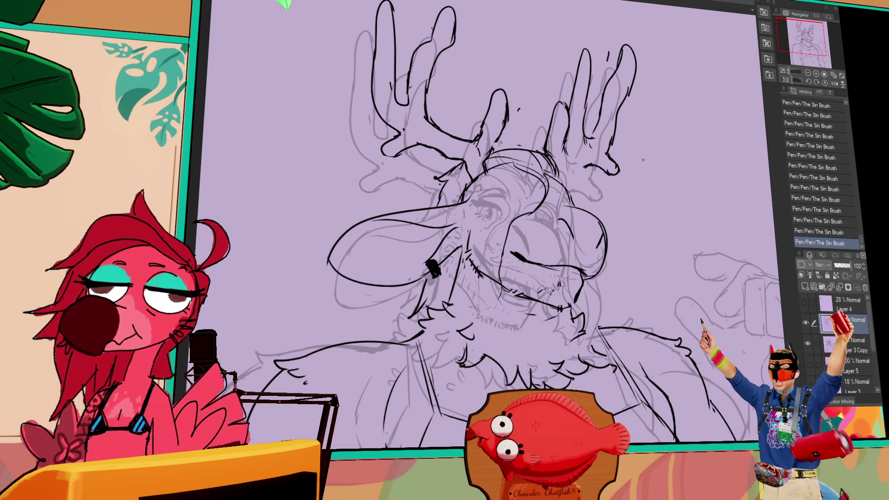
- Erase sketch lines and touch up the chin lineart, undoing one stray stroke
{"action": "left_click_drag", "start_coordinate": [728, 164], "coordinate": [719, 153]}
{"action": "mouse_move", "coordinate": [679, 234]}
{"action": "left_mouse_down"}
{"action": "mouse_move", "coordinate": [670, 222]}
{"action": "mouse_move", "coordinate": [677, 196]}
{"action": "left_mouse_up"}
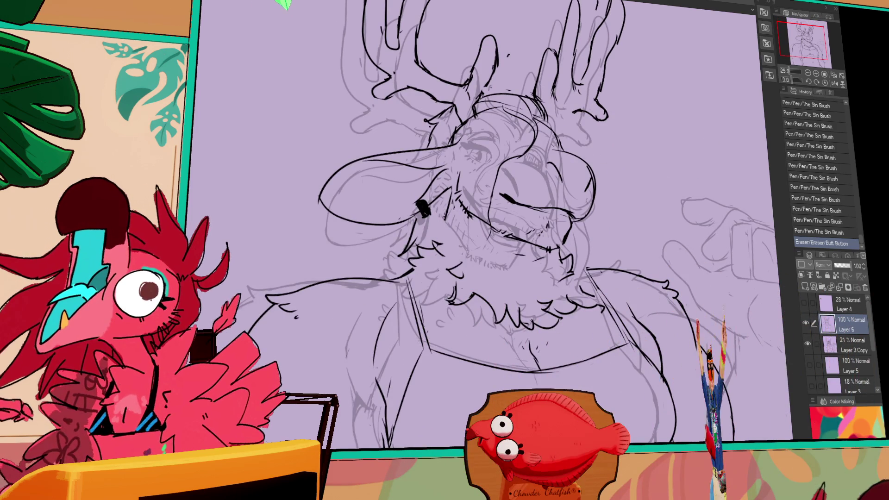
{"action": "left_click_drag", "start_coordinate": [437, 242], "coordinate": [442, 260]}
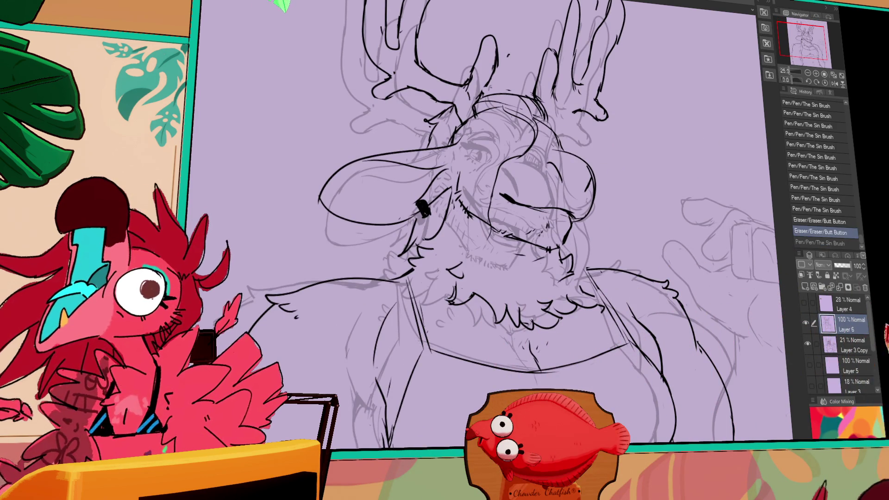
{"action": "mouse_move", "coordinate": [574, 236]}
{"action": "left_mouse_down"}
{"action": "mouse_move", "coordinate": [557, 264]}
{"action": "mouse_move", "coordinate": [565, 257]}
{"action": "mouse_move", "coordinate": [581, 281]}
{"action": "left_mouse_up"}
{"action": "key", "text": "ctrl+z"}
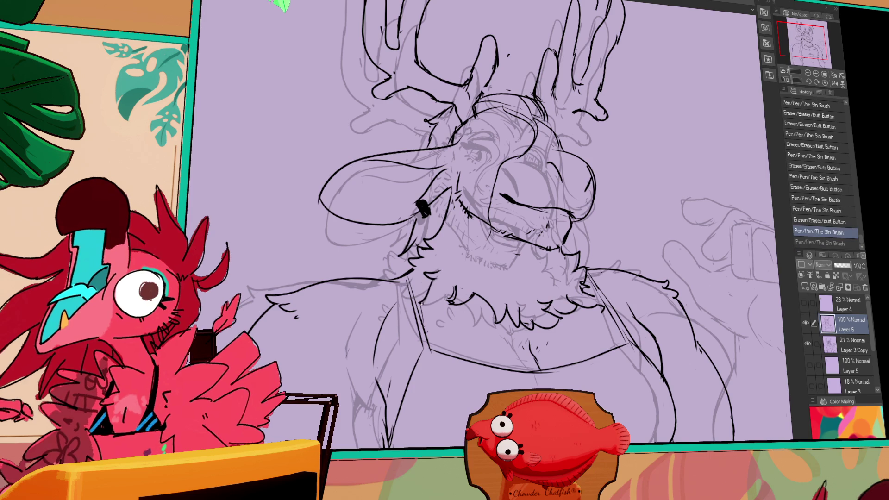
{"action": "left_click_drag", "start_coordinate": [407, 259], "coordinate": [416, 257]}
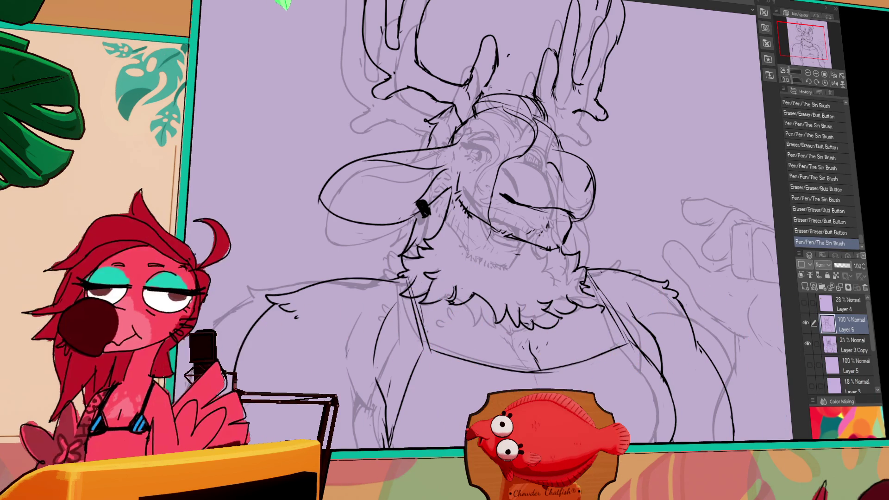
- Ink small strokes near the nose and on the face
{"action": "left_click_drag", "start_coordinate": [625, 206], "coordinate": [622, 197]}
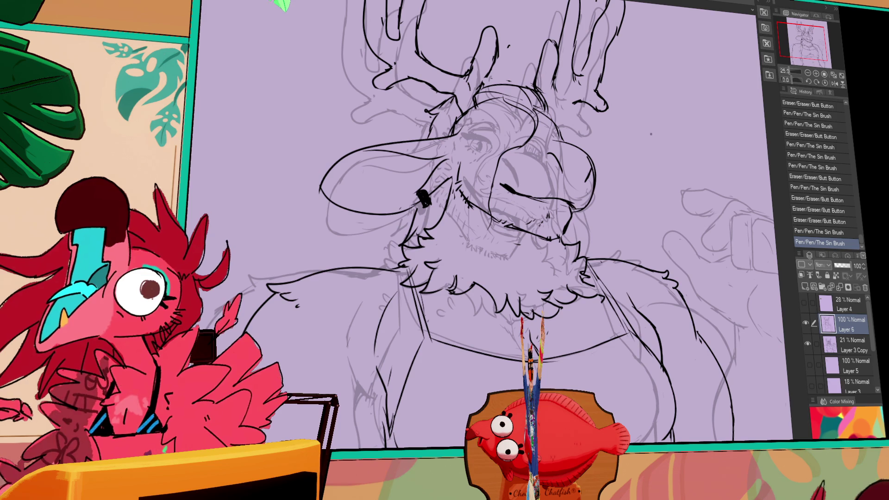
{"action": "left_click_drag", "start_coordinate": [665, 107], "coordinate": [654, 151]}
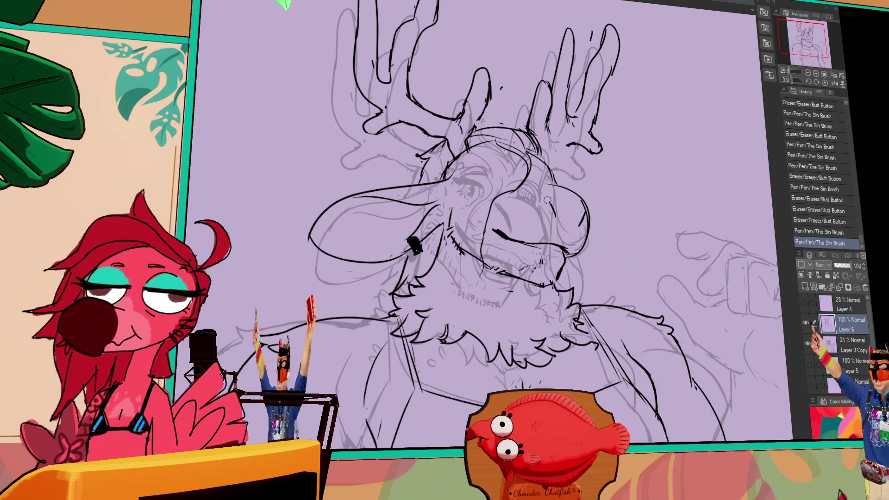
{"action": "left_click_drag", "start_coordinate": [538, 196], "coordinate": [549, 205]}
{"action": "mouse_move", "coordinate": [620, 192]}
{"action": "left_mouse_down"}
{"action": "mouse_move", "coordinate": [615, 187]}
{"action": "mouse_move", "coordinate": [573, 216]}
{"action": "left_mouse_up"}
{"action": "left_click_drag", "start_coordinate": [493, 191], "coordinate": [500, 194]}
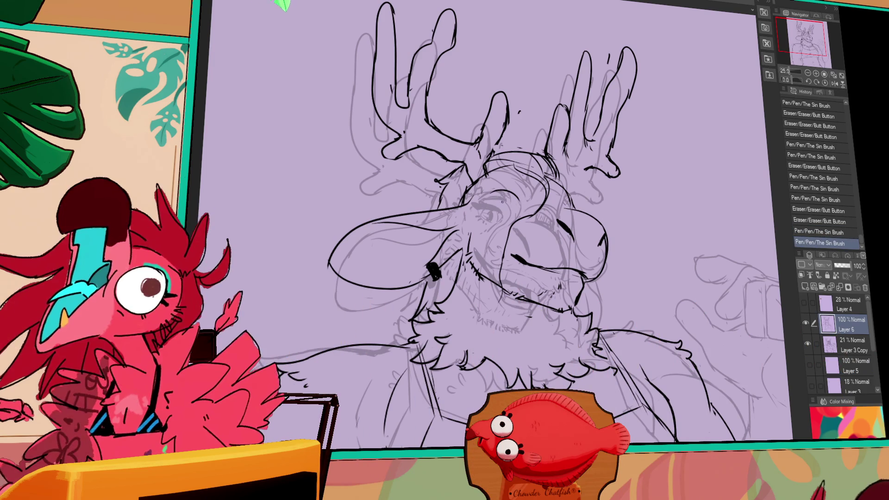
- Refine the lines around the eye and erase a small mark on the head
{"action": "left_click_drag", "start_coordinate": [505, 204], "coordinate": [505, 202]}
{"action": "left_click_drag", "start_coordinate": [505, 202], "coordinate": [506, 199]}
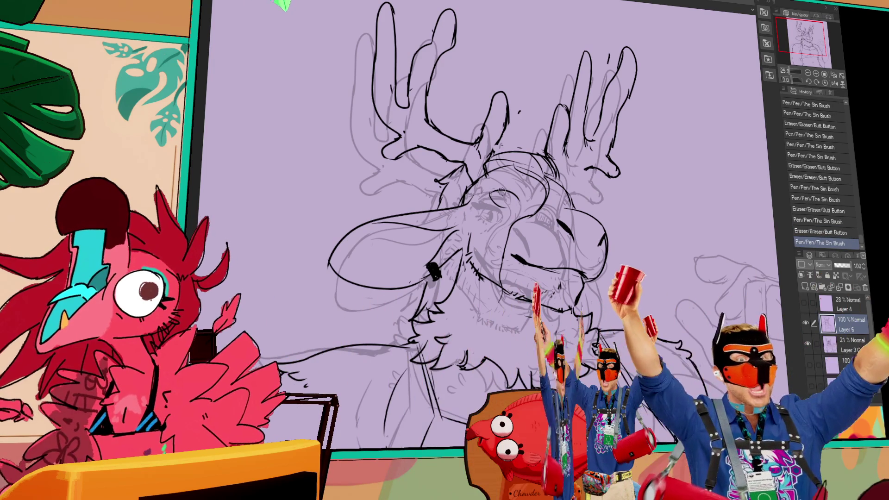
{"action": "left_click_drag", "start_coordinate": [485, 189], "coordinate": [487, 191]}
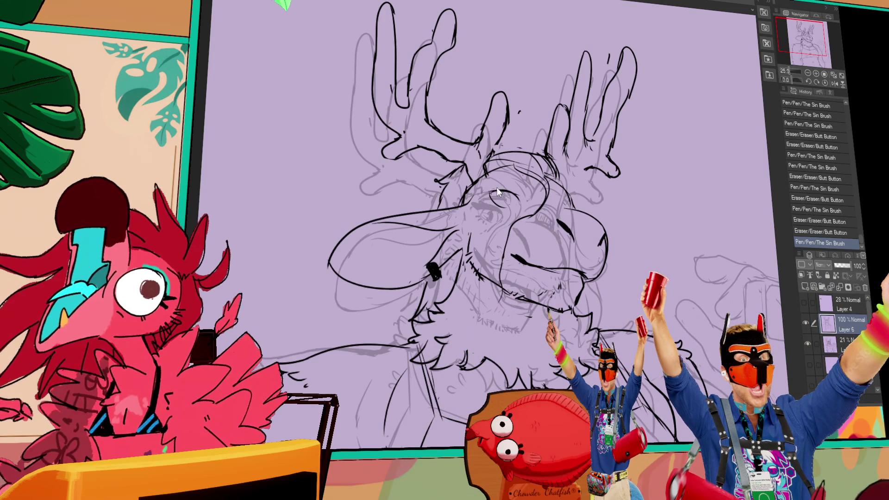
{"action": "left_click_drag", "start_coordinate": [516, 199], "coordinate": [519, 201]}
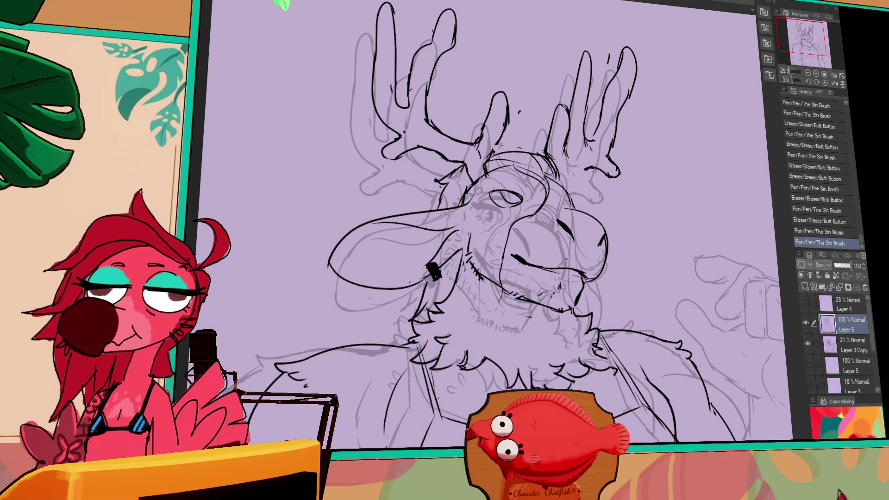
- Touch up lines near the mouth and upper face, undoing unwanted pen strokes
{"action": "mouse_move", "coordinate": [555, 263]}
{"action": "left_mouse_down"}
{"action": "mouse_move", "coordinate": [532, 263]}
{"action": "mouse_move", "coordinate": [570, 271]}
{"action": "left_mouse_up"}
{"action": "key", "text": "ctrl+z"}
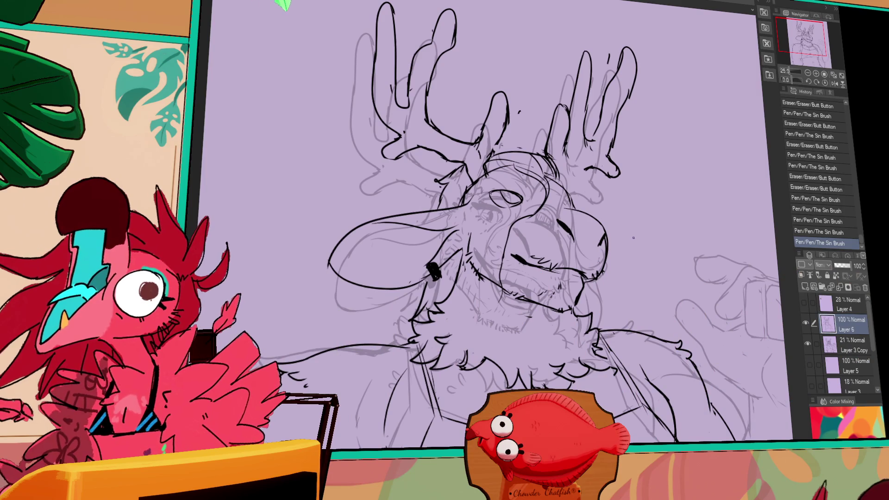
{"action": "left_click_drag", "start_coordinate": [542, 178], "coordinate": [540, 178]}
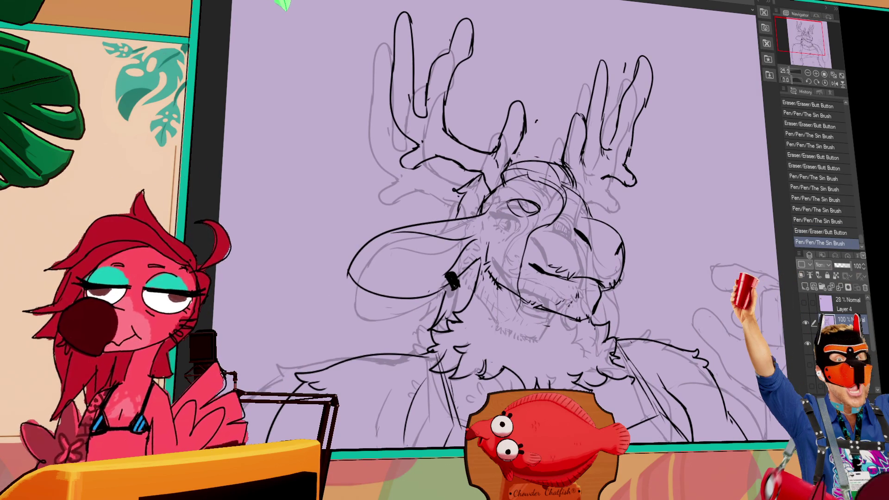
{"action": "left_click_drag", "start_coordinate": [539, 177], "coordinate": [586, 188]}
{"action": "mouse_move", "coordinate": [585, 187]}
{"action": "left_mouse_down"}
{"action": "mouse_move", "coordinate": [583, 198]}
{"action": "mouse_move", "coordinate": [587, 177]}
{"action": "left_mouse_up"}
{"action": "key", "text": "ctrl+z"}
- Erase small marks near the snout, undoing the last stroke
{"action": "left_click_drag", "start_coordinate": [588, 174], "coordinate": [591, 176]}
{"action": "left_click_drag", "start_coordinate": [593, 173], "coordinate": [596, 175]}
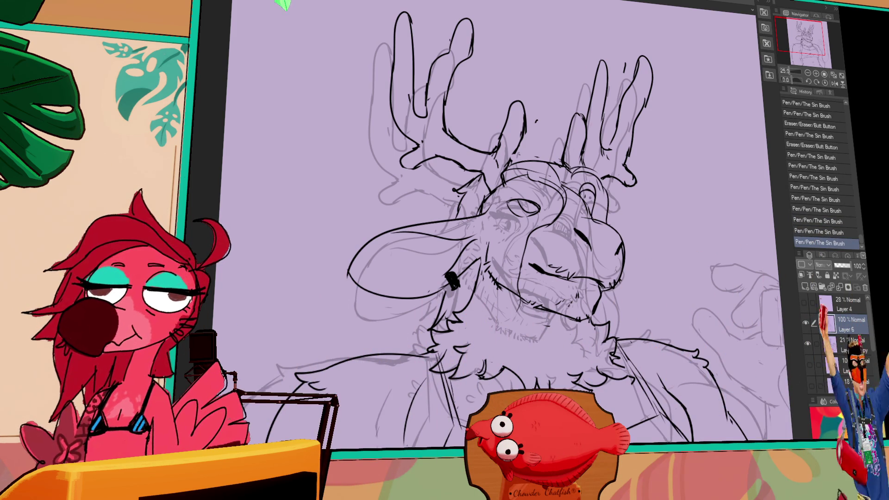
{"action": "left_click_drag", "start_coordinate": [593, 218], "coordinate": [597, 221]}
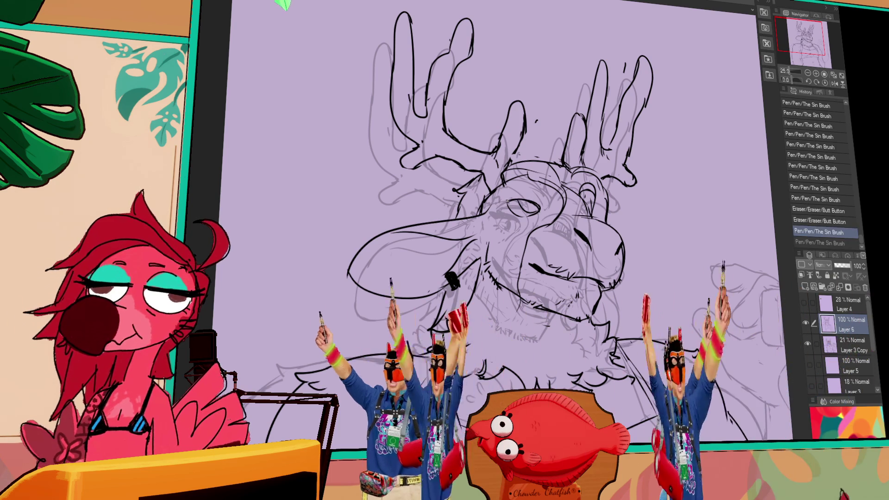
{"action": "key", "text": "ctrl+z"}
- Add short ink strokes around the eye, then bring the torso into view
{"action": "left_click_drag", "start_coordinate": [501, 196], "coordinate": [521, 199]}
{"action": "left_click_drag", "start_coordinate": [516, 199], "coordinate": [522, 200]}
{"action": "left_click_drag", "start_coordinate": [518, 200], "coordinate": [524, 203]}
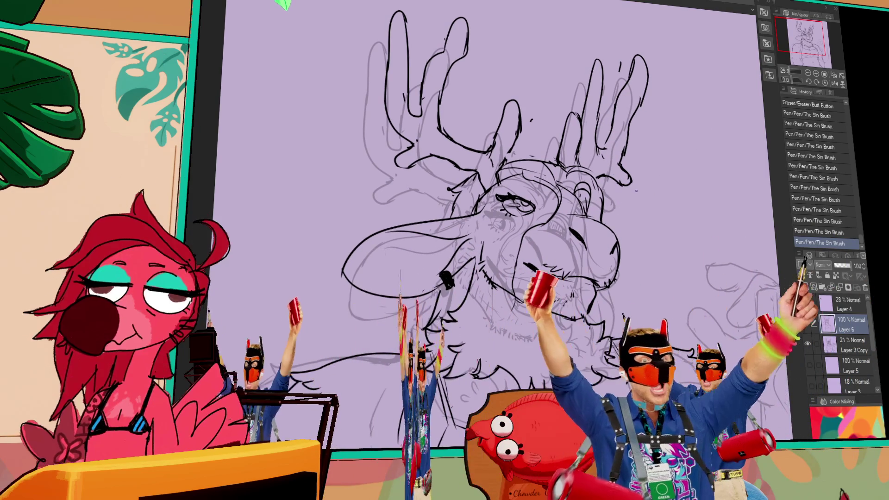
{"action": "left_click_drag", "start_coordinate": [468, 299], "coordinate": [481, 254]}
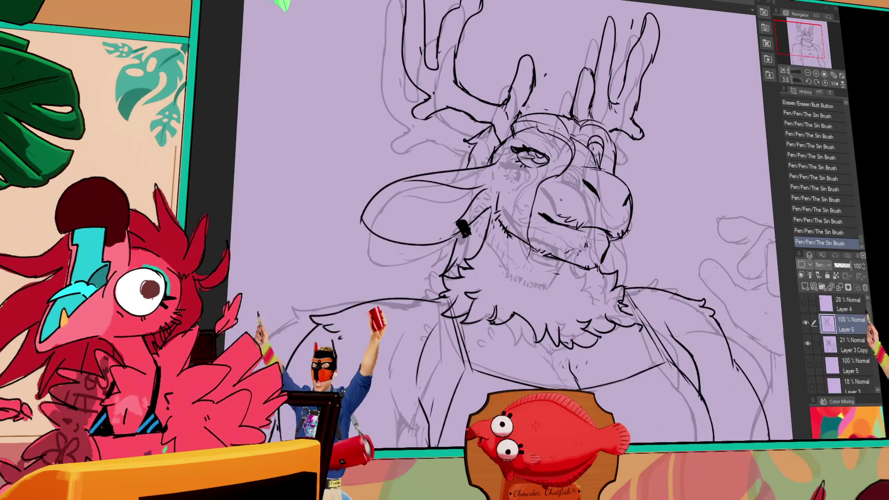
{"action": "scroll", "coordinate": [698, 175], "scroll_direction": "down", "scroll_amount": 5}
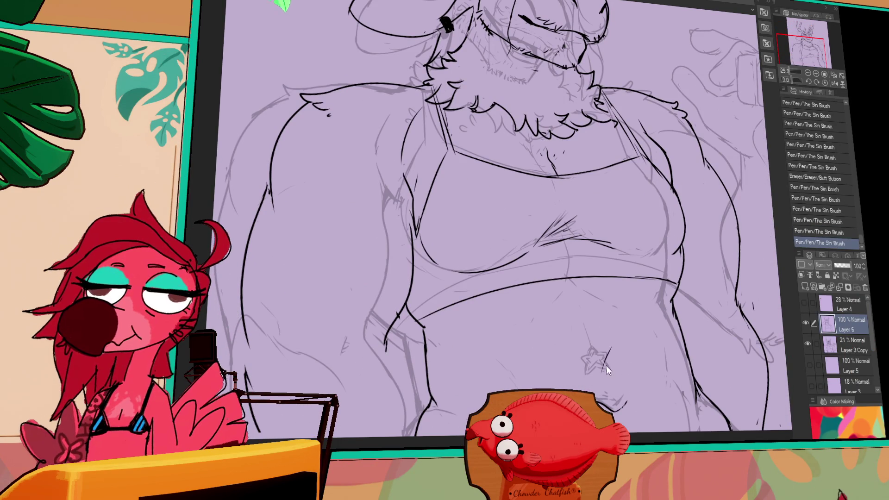
- Redo five undone strokes near the belly star, then undo the latest one
{"action": "key", "text": "ctrl+y"}
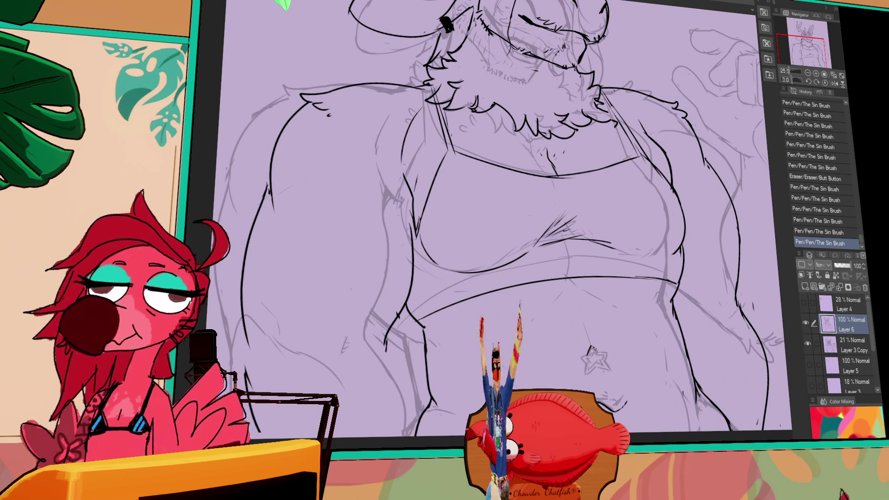
{"action": "key", "text": "ctrl+y"}
{"action": "key", "text": "ctrl+y"}
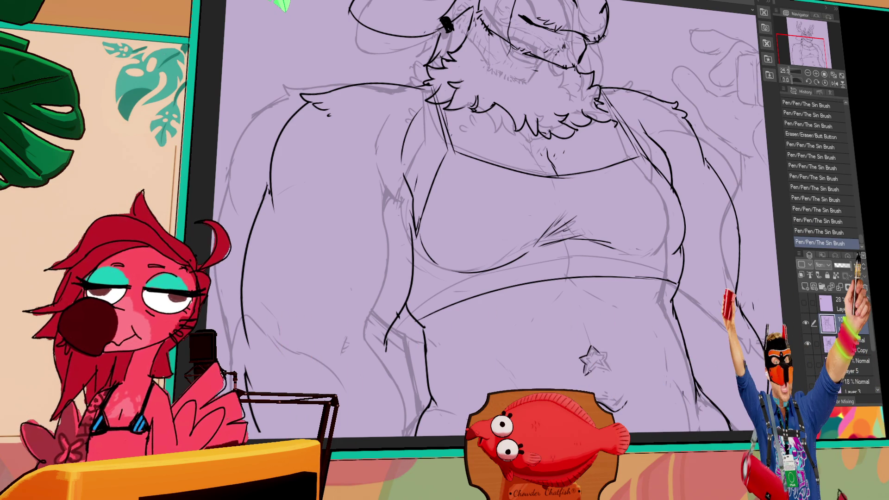
{"action": "key", "text": "ctrl+y"}
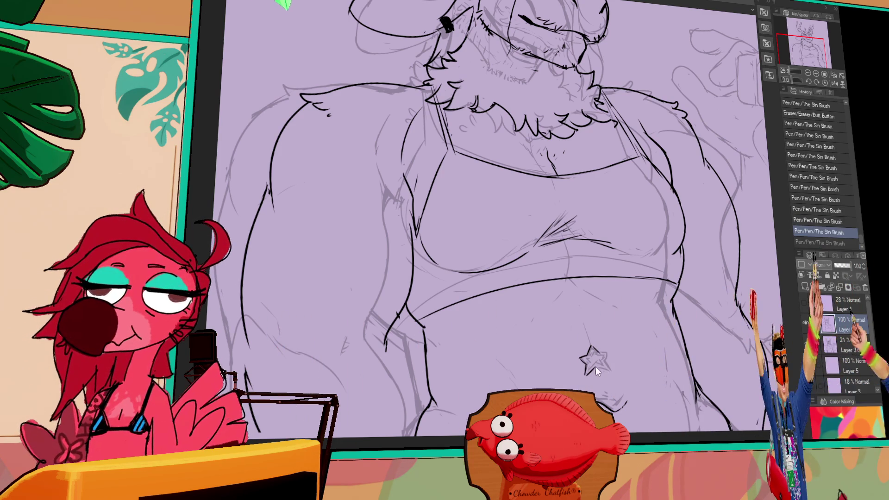
{"action": "key", "text": "ctrl+y"}
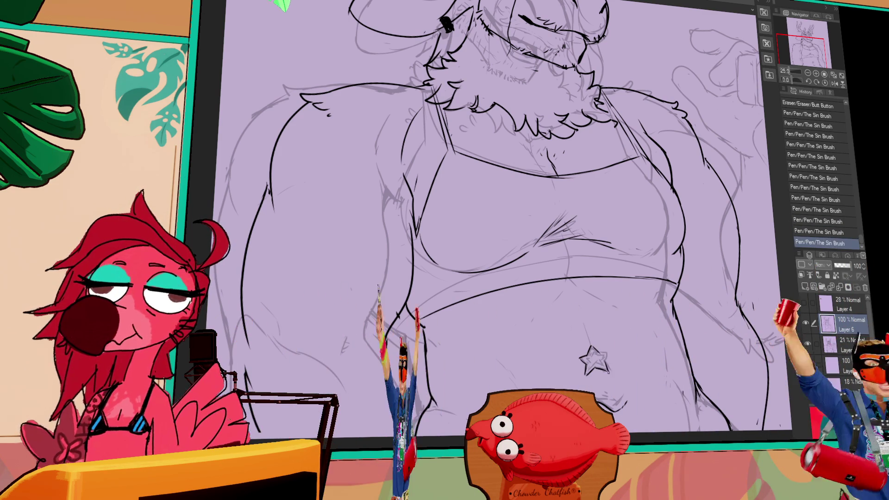
{"action": "key", "text": "ctrl+y"}
{"action": "key", "text": "ctrl+z"}
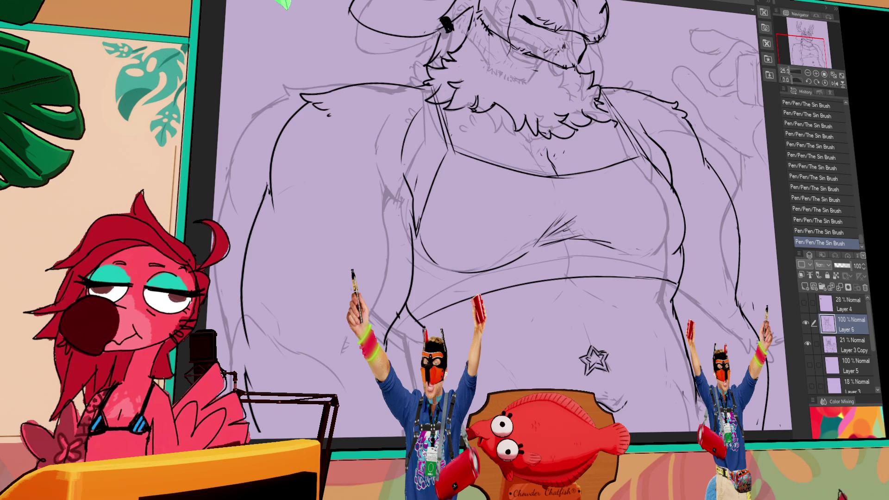
- Lasso the belly star, nudge and rotate it to a new spot, then deselect
{"action": "mouse_move", "coordinate": [575, 375]}
{"action": "left_mouse_down"}
{"action": "mouse_move", "coordinate": [584, 354]}
{"action": "mouse_move", "coordinate": [609, 371]}
{"action": "left_mouse_up"}
{"action": "key", "text": "ctrl+t"}
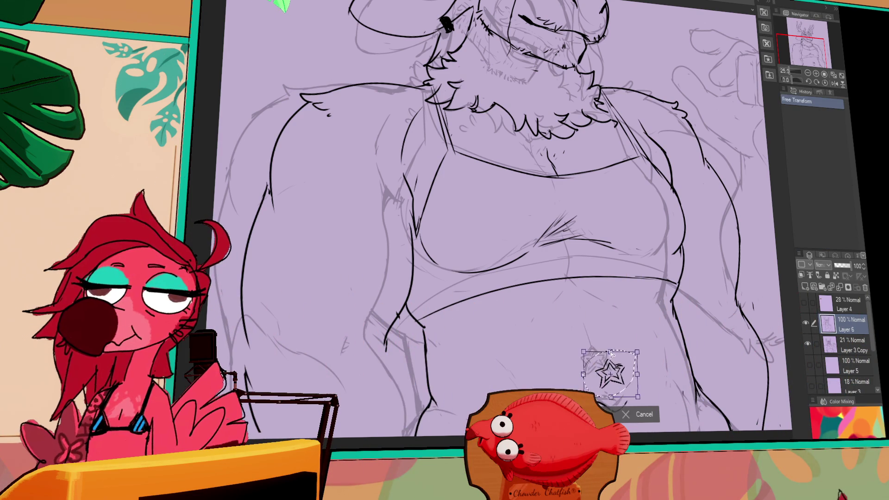
{"action": "left_click_drag", "start_coordinate": [626, 379], "coordinate": [628, 375]}
{"action": "left_click_drag", "start_coordinate": [644, 368], "coordinate": [651, 359]}
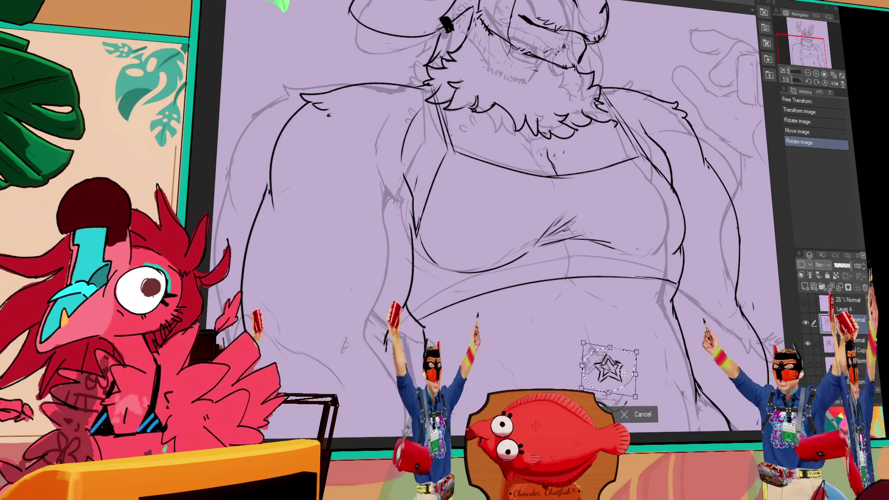
{"action": "key", "text": "Escape"}
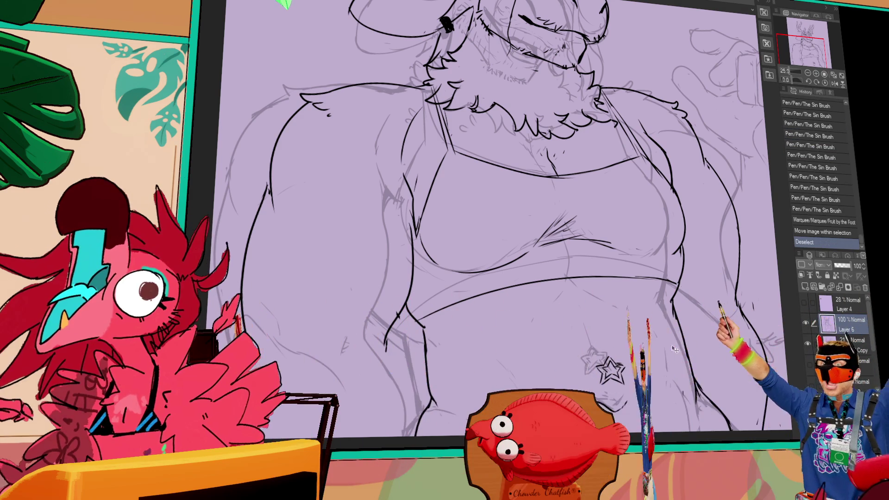
{"action": "key", "text": "ctrl+d"}
{"action": "scroll", "coordinate": [658, 349], "scroll_direction": "down", "scroll_amount": 2}
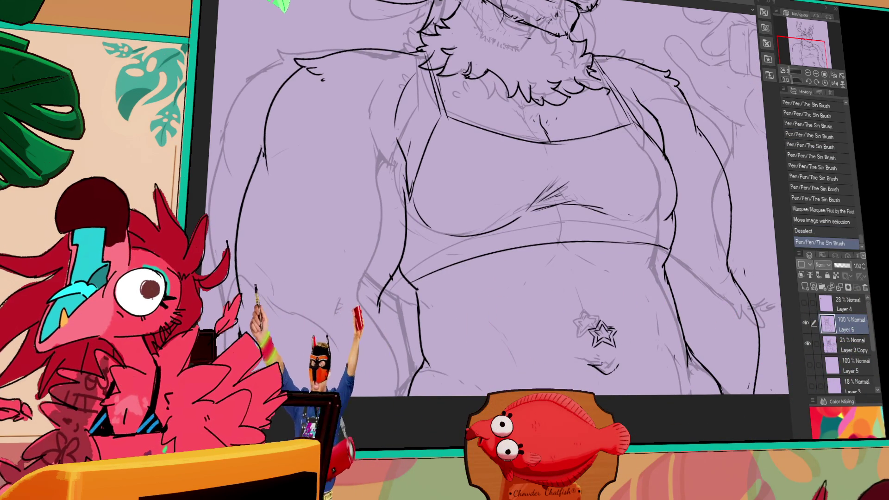
- Redraw the navel line under the star and add strokes along the belly and leg lines
{"action": "mouse_move", "coordinate": [576, 358]}
{"action": "left_mouse_down"}
{"action": "mouse_move", "coordinate": [602, 373]}
{"action": "mouse_move", "coordinate": [618, 365]}
{"action": "mouse_move", "coordinate": [602, 372]}
{"action": "left_mouse_up"}
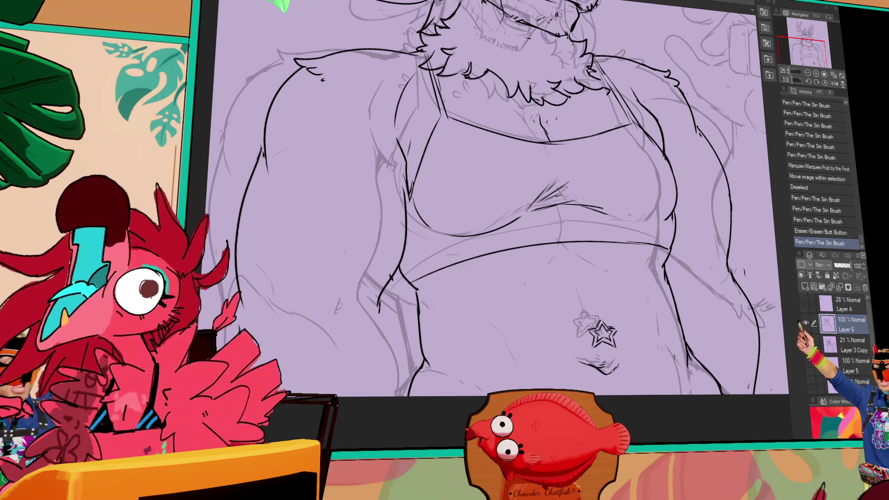
{"action": "key", "text": "ctrl+z"}
{"action": "scroll", "coordinate": [624, 241], "scroll_direction": "up", "scroll_amount": 3}
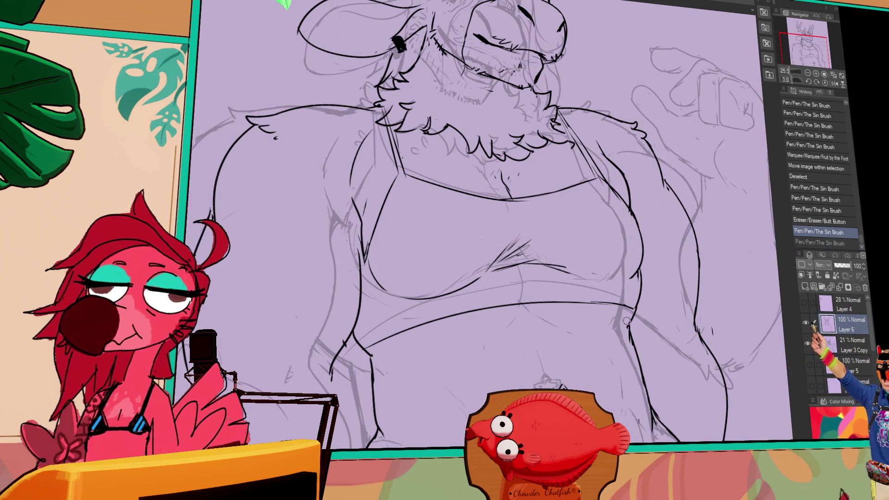
{"action": "left_click_drag", "start_coordinate": [626, 327], "coordinate": [631, 343]}
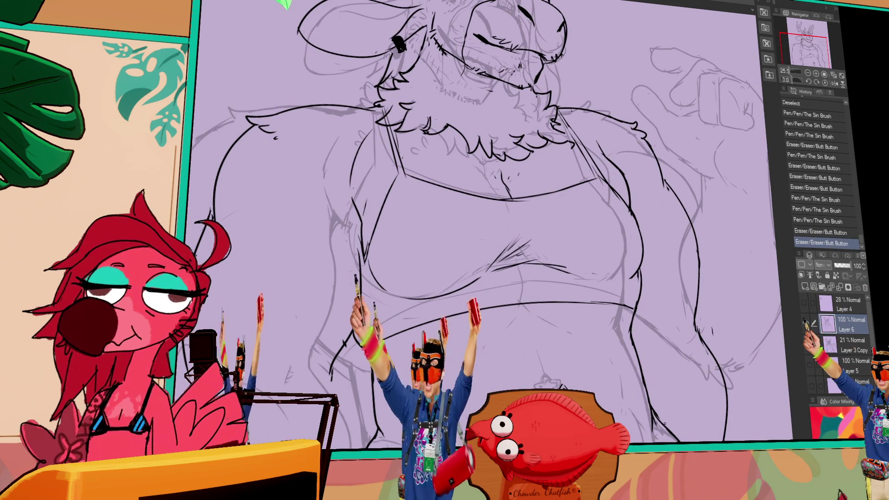
{"action": "left_click_drag", "start_coordinate": [650, 405], "coordinate": [662, 418]}
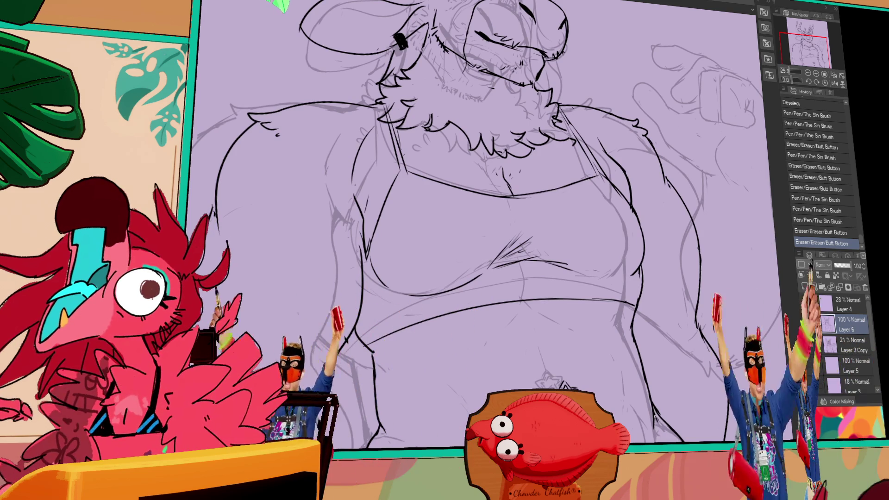
{"action": "mouse_move", "coordinate": [652, 408]}
{"action": "left_mouse_down"}
{"action": "mouse_move", "coordinate": [660, 424]}
{"action": "mouse_move", "coordinate": [648, 410]}
{"action": "left_mouse_up"}
{"action": "left_click_drag", "start_coordinate": [650, 412], "coordinate": [645, 394]}
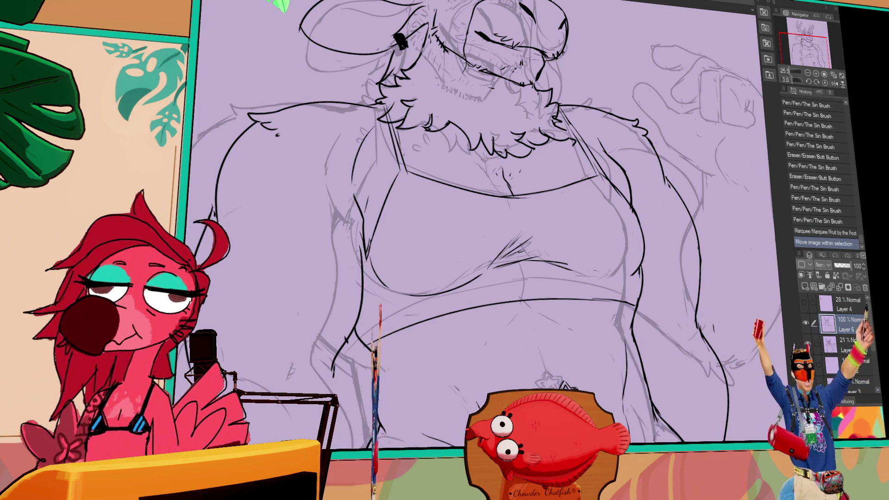
- Nudge the selected section, deselect, touch up the left breast outline and erase a stray mark
{"action": "left_click_drag", "start_coordinate": [685, 380], "coordinate": [683, 380]}
{"action": "key", "text": "ctrl+d"}
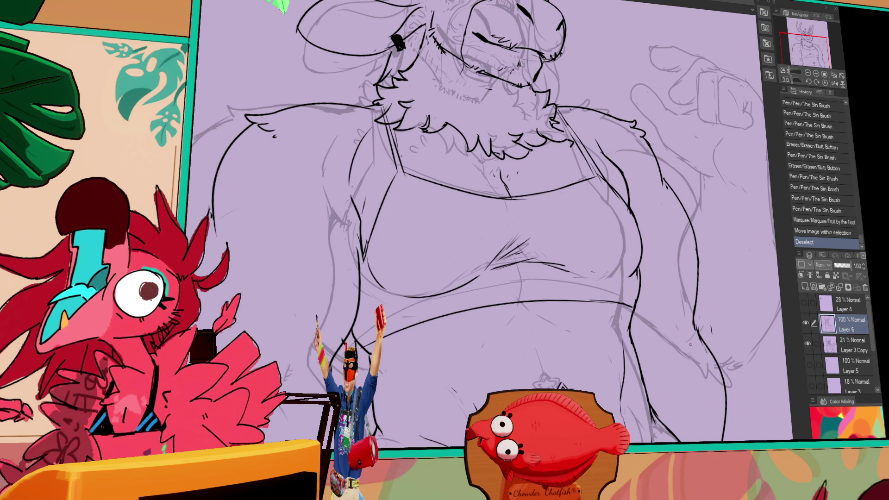
{"action": "scroll", "coordinate": [576, 258], "scroll_direction": "up", "scroll_amount": 3}
{"action": "mouse_move", "coordinate": [390, 277]}
{"action": "left_mouse_down"}
{"action": "mouse_move", "coordinate": [385, 299]}
{"action": "mouse_move", "coordinate": [384, 277]}
{"action": "left_mouse_up"}
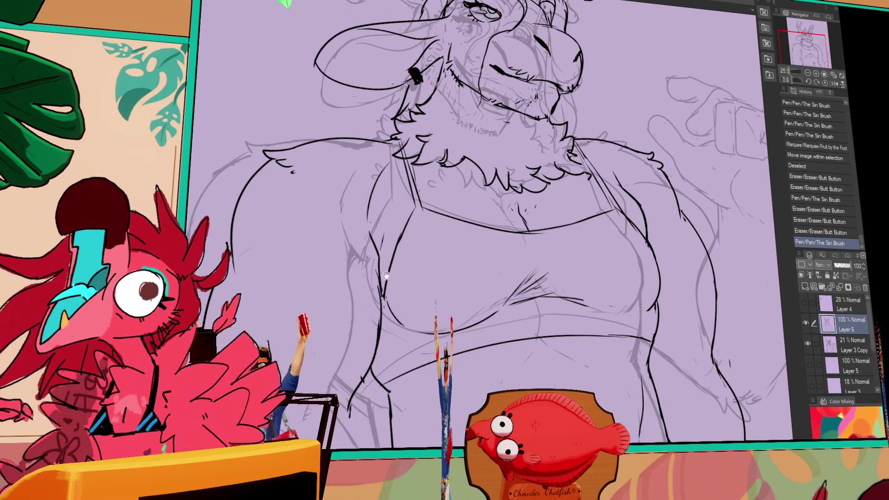
{"action": "scroll", "coordinate": [382, 275], "scroll_direction": "up", "scroll_amount": 3}
{"action": "mouse_move", "coordinate": [300, 274]}
{"action": "left_mouse_down"}
{"action": "mouse_move", "coordinate": [298, 264]}
{"action": "mouse_move", "coordinate": [291, 287]}
{"action": "left_mouse_up"}
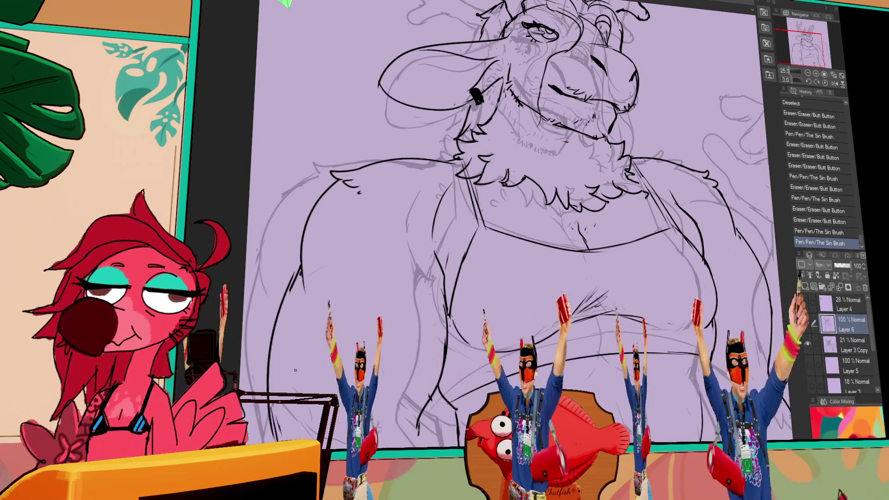
- Undo and redo strokes near the eye, bringing more of the torso into view
{"action": "mouse_move", "coordinate": [713, 210]}
{"action": "left_mouse_down"}
{"action": "mouse_move", "coordinate": [685, 227]}
{"action": "mouse_move", "coordinate": [685, 296]}
{"action": "mouse_move", "coordinate": [728, 346]}
{"action": "left_mouse_up"}
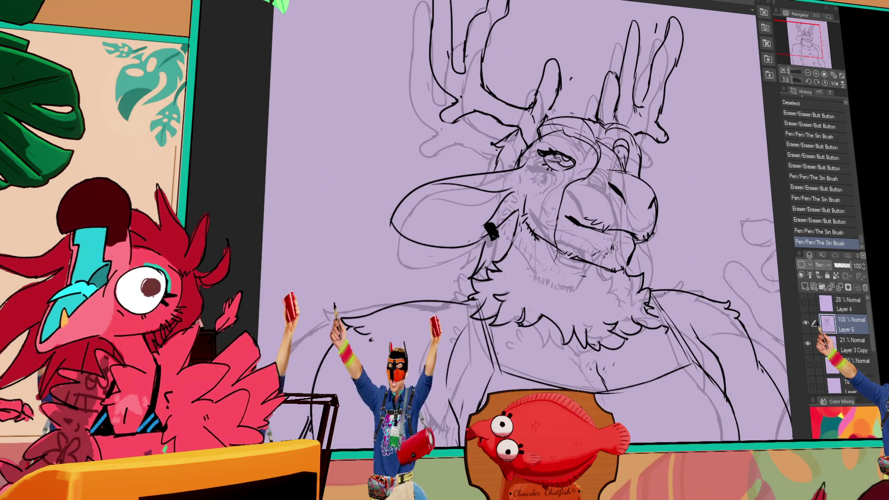
{"action": "left_click_drag", "start_coordinate": [551, 153], "coordinate": [558, 149]}
{"action": "key", "text": "ctrl+z"}
{"action": "key", "text": "ctrl+z"}
{"action": "key", "text": "ctrl+y"}
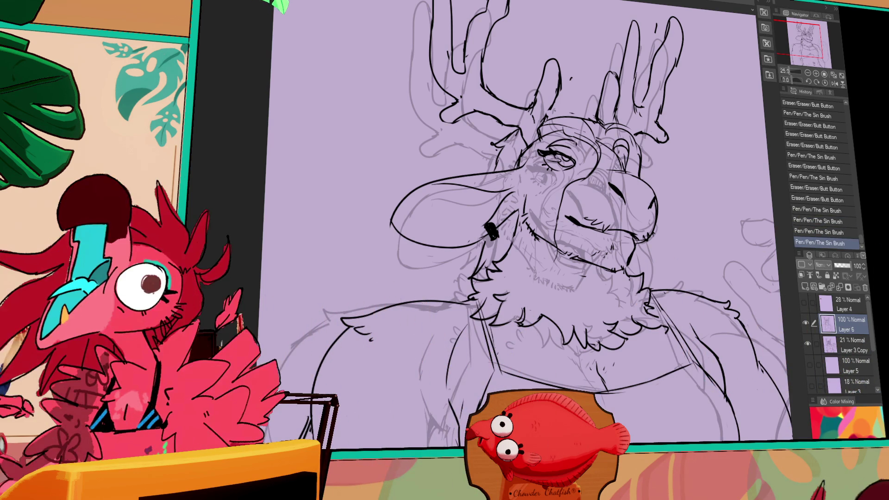
{"action": "left_click_drag", "start_coordinate": [683, 180], "coordinate": [683, 158]}
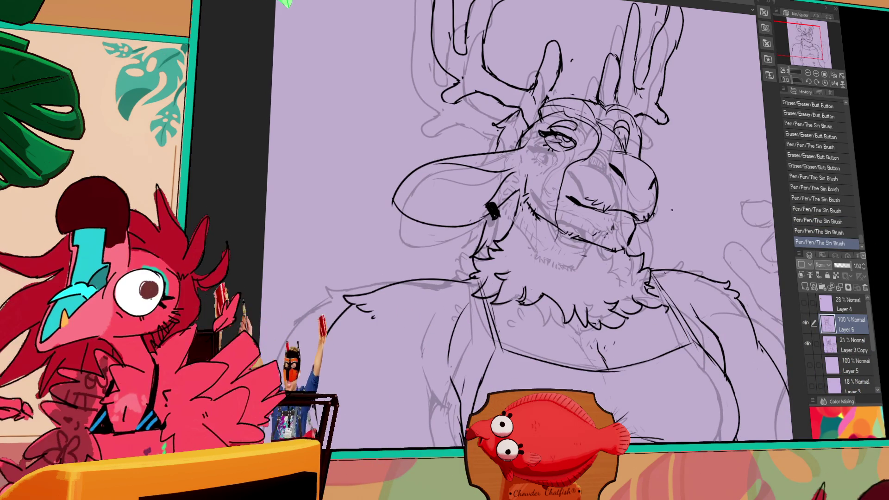
{"action": "left_click_drag", "start_coordinate": [672, 211], "coordinate": [672, 125]}
- Erase small bits of torso line and touch up the crop top and belly lineart
{"action": "left_click_drag", "start_coordinate": [485, 375], "coordinate": [472, 368]}
{"action": "left_click_drag", "start_coordinate": [472, 369], "coordinate": [465, 363]}
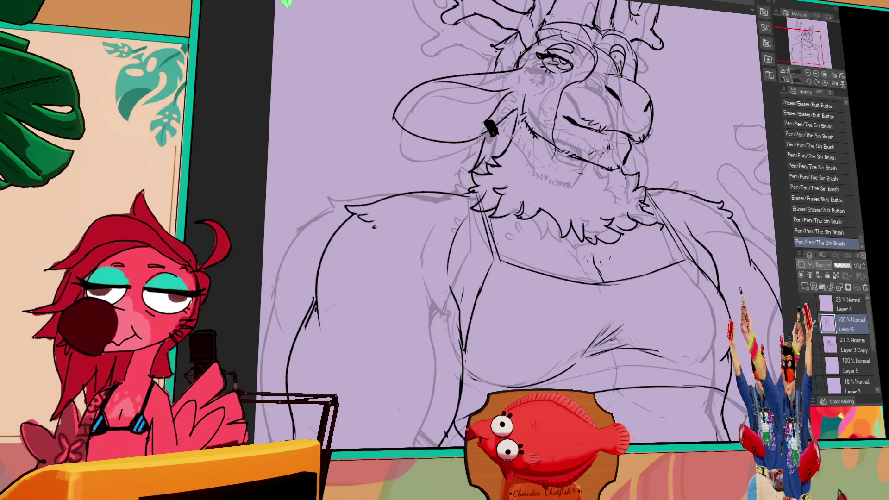
{"action": "mouse_move", "coordinate": [750, 296]}
{"action": "left_mouse_down"}
{"action": "mouse_move", "coordinate": [722, 269]}
{"action": "mouse_move", "coordinate": [694, 212]}
{"action": "mouse_move", "coordinate": [676, 241]}
{"action": "left_mouse_up"}
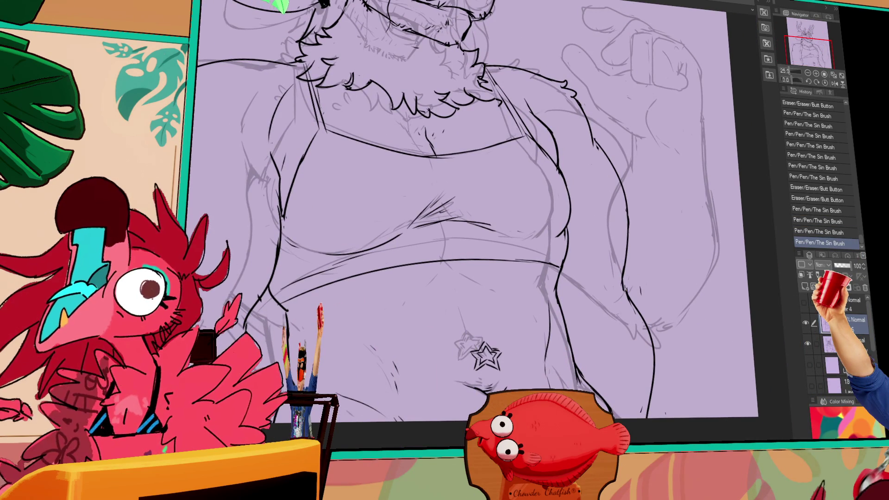
{"action": "left_click_drag", "start_coordinate": [676, 241], "coordinate": [720, 209]}
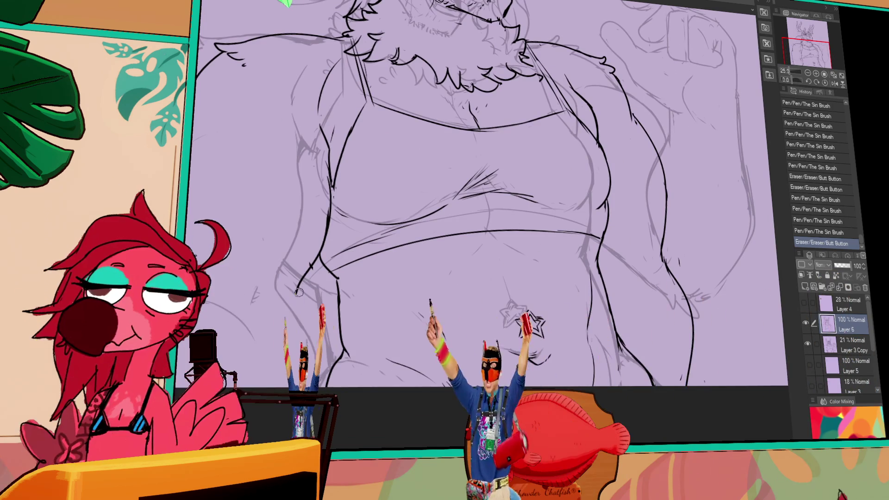
{"action": "key", "text": "ctrl+z"}
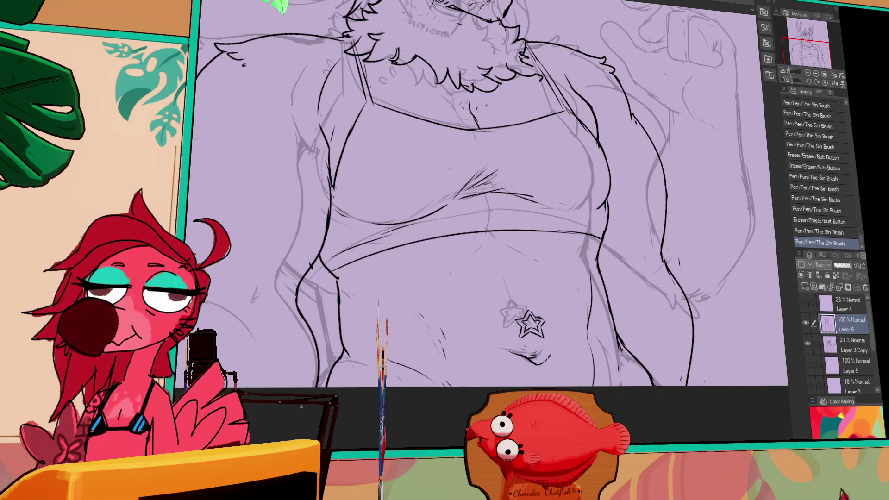
{"action": "left_click_drag", "start_coordinate": [326, 318], "coordinate": [407, 285]}
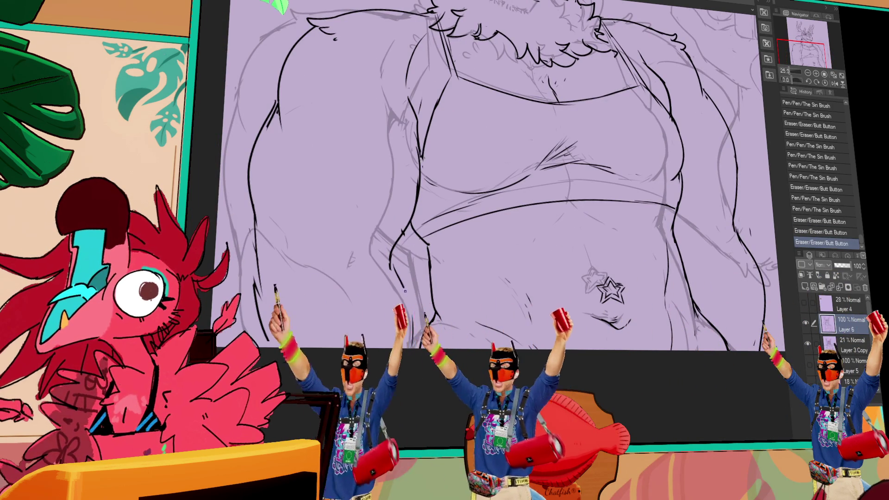
{"action": "left_click_drag", "start_coordinate": [477, 252], "coordinate": [483, 250]}
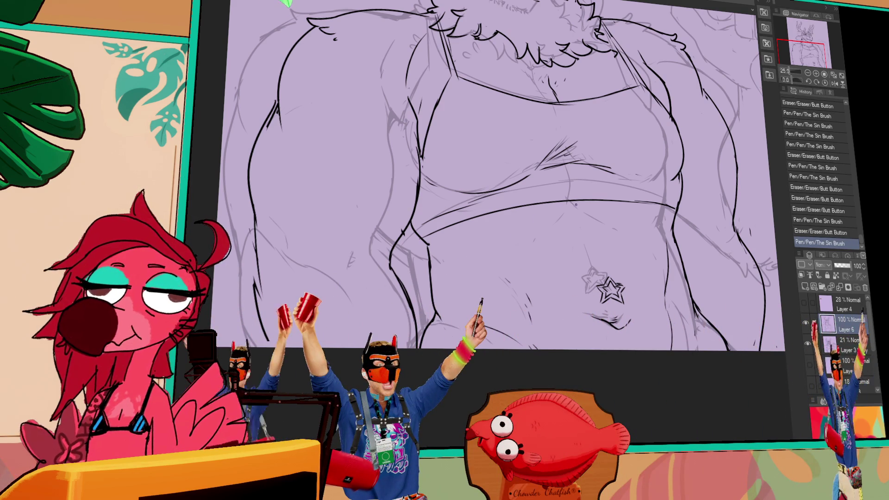
- Zoom out to the whole drawing and toggle Layer 6 and Layer 3 Copy visibility
{"action": "left_click", "coordinate": [808, 74]}
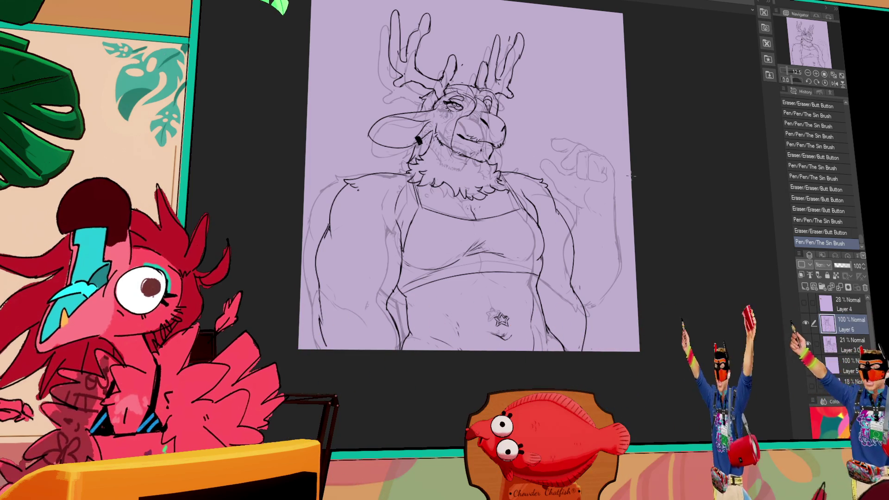
{"action": "left_click_drag", "start_coordinate": [625, 222], "coordinate": [632, 208]}
{"action": "left_click_drag", "start_coordinate": [555, 230], "coordinate": [560, 227]}
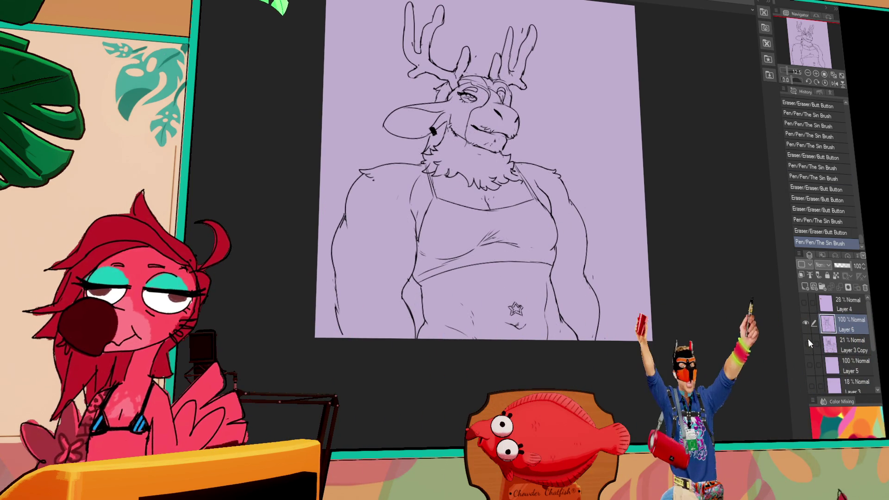
{"action": "left_click", "coordinate": [806, 323]}
{"action": "left_click", "coordinate": [807, 324]}
{"action": "left_click", "coordinate": [808, 344]}
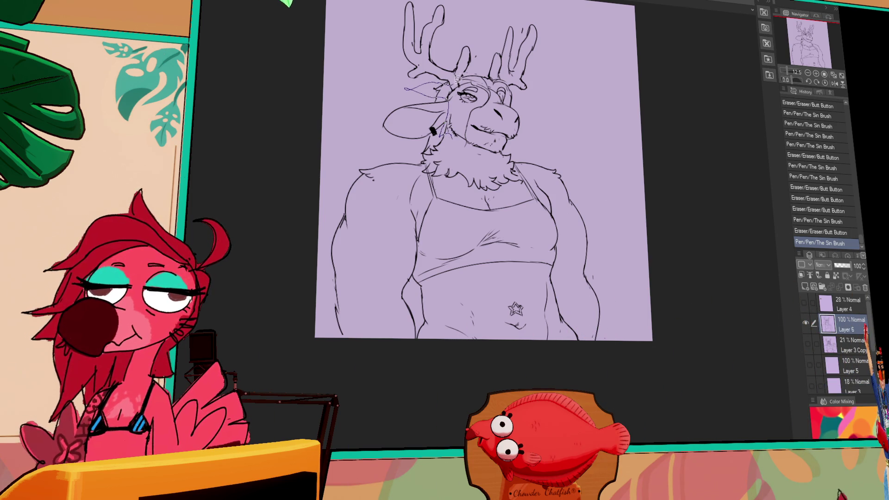
- Lasso the head lineart, transform it slightly rightward, commit and deselect
{"action": "mouse_move", "coordinate": [521, 140]}
{"action": "left_mouse_down"}
{"action": "mouse_move", "coordinate": [481, 150]}
{"action": "mouse_move", "coordinate": [452, 130]}
{"action": "mouse_move", "coordinate": [491, 133]}
{"action": "mouse_move", "coordinate": [484, 138]}
{"action": "mouse_move", "coordinate": [499, 112]}
{"action": "left_mouse_up"}
{"action": "left_click", "coordinate": [807, 343]}
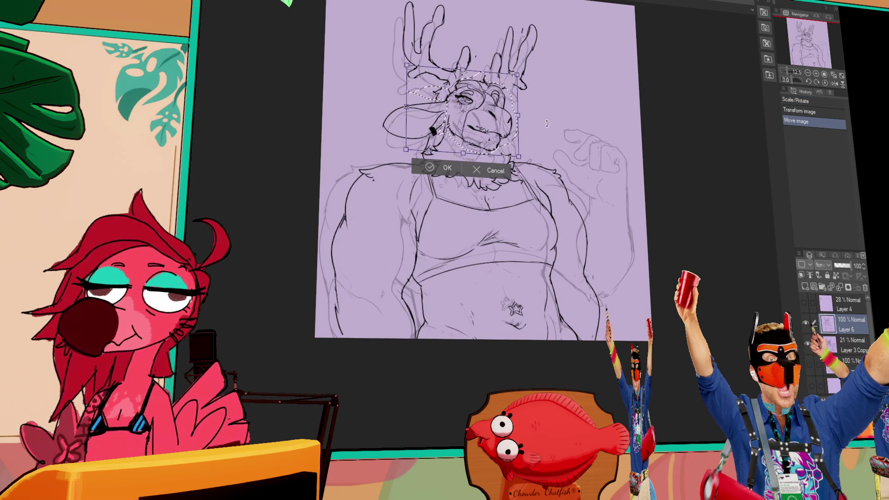
{"action": "left_click_drag", "start_coordinate": [502, 127], "coordinate": [504, 127]}
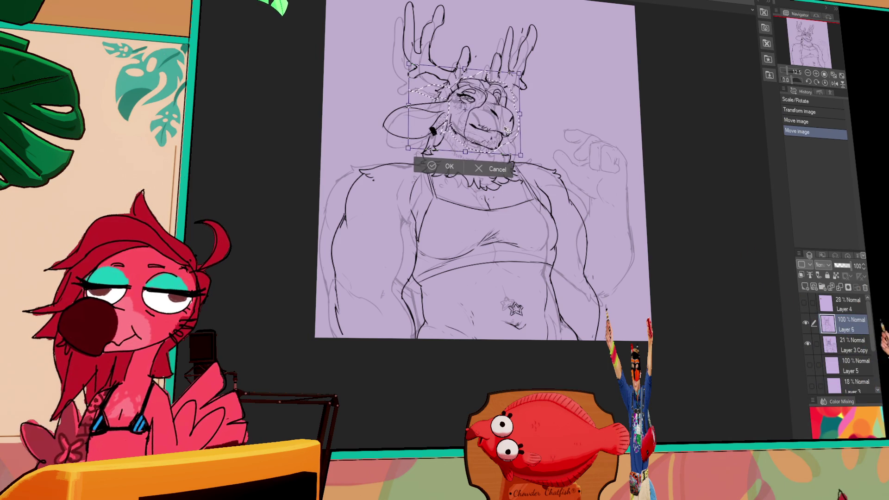
{"action": "key", "text": "Return"}
{"action": "key", "text": "ctrl+d"}
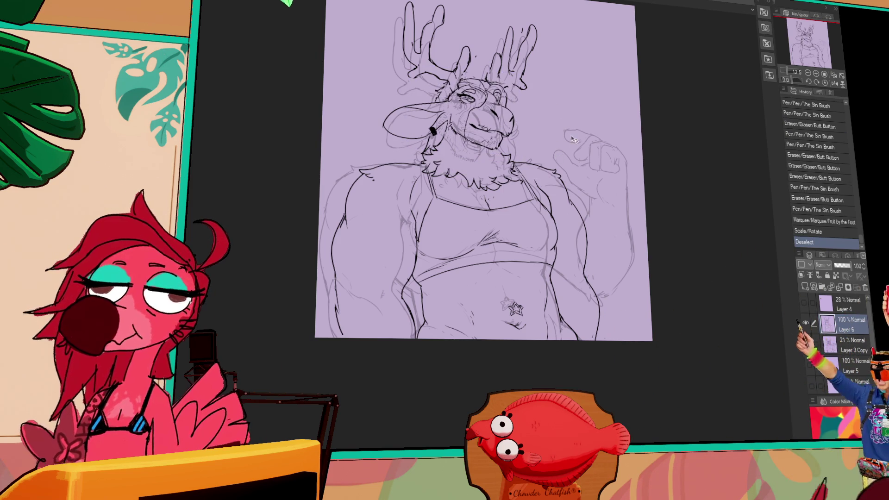
- Erase leftover lines around the head at 25% zoom, with undo and redo
{"action": "mouse_move", "coordinate": [546, 174]}
{"action": "left_mouse_down"}
{"action": "mouse_move", "coordinate": [553, 183]}
{"action": "mouse_move", "coordinate": [544, 185]}
{"action": "mouse_move", "coordinate": [544, 176]}
{"action": "left_mouse_up"}
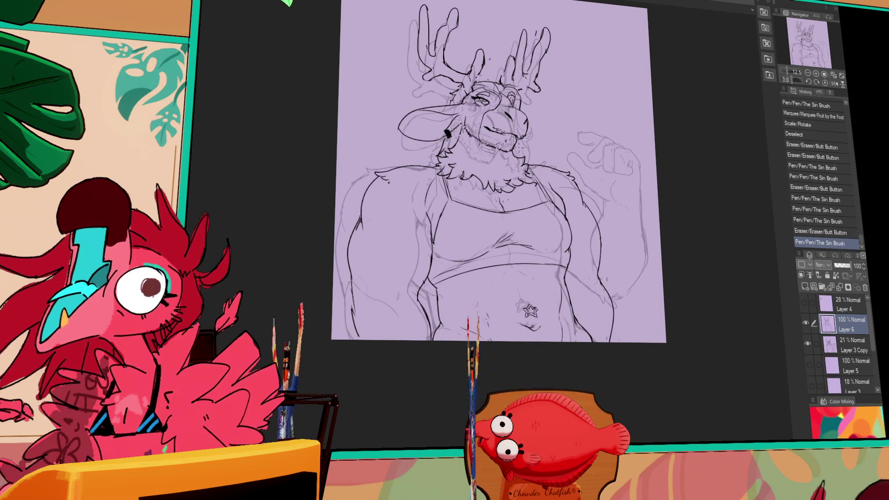
{"action": "key", "text": "ctrl+z"}
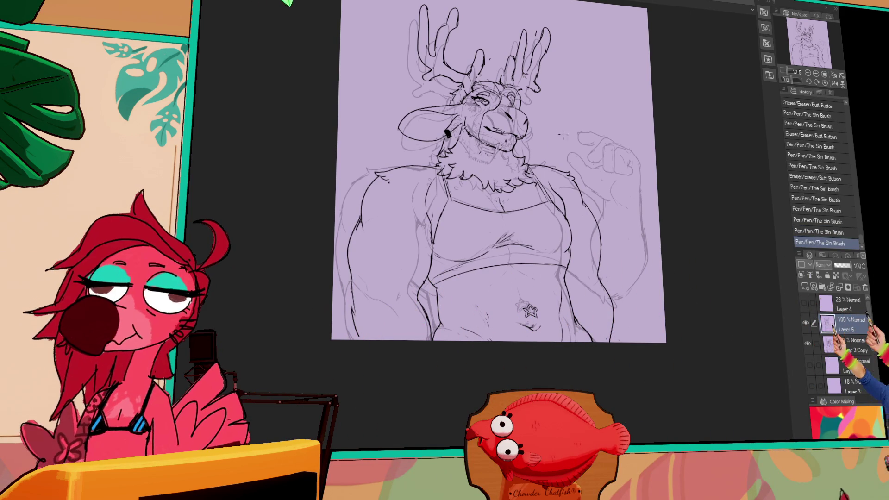
{"action": "left_click", "coordinate": [816, 73]}
{"action": "left_click_drag", "start_coordinate": [695, 93], "coordinate": [741, 130]}
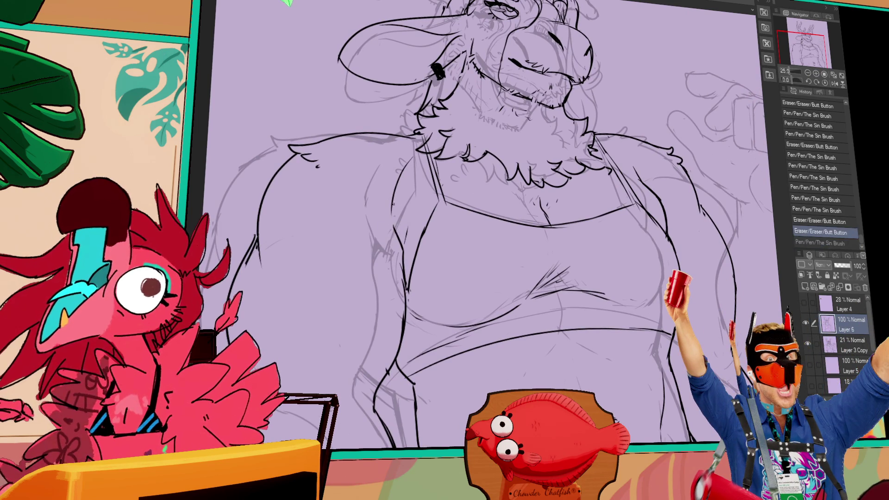
{"action": "key", "text": "ctrl+y"}
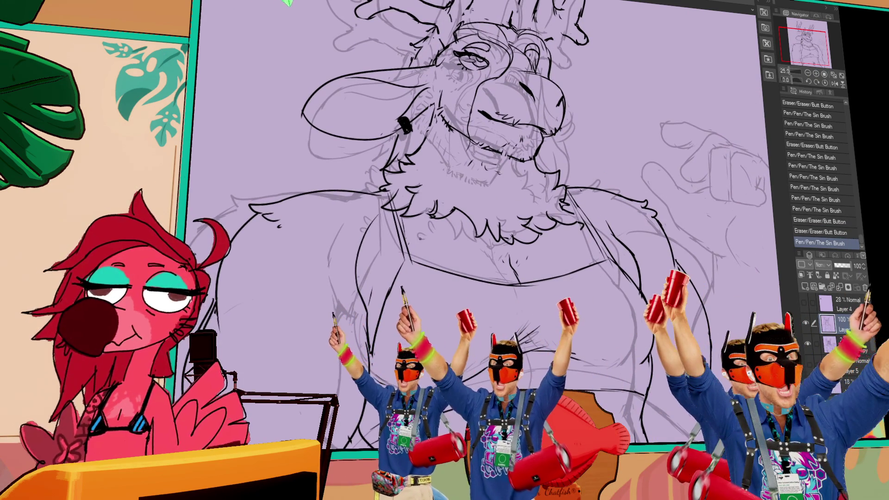
{"action": "left_click_drag", "start_coordinate": [359, 234], "coordinate": [397, 268]}
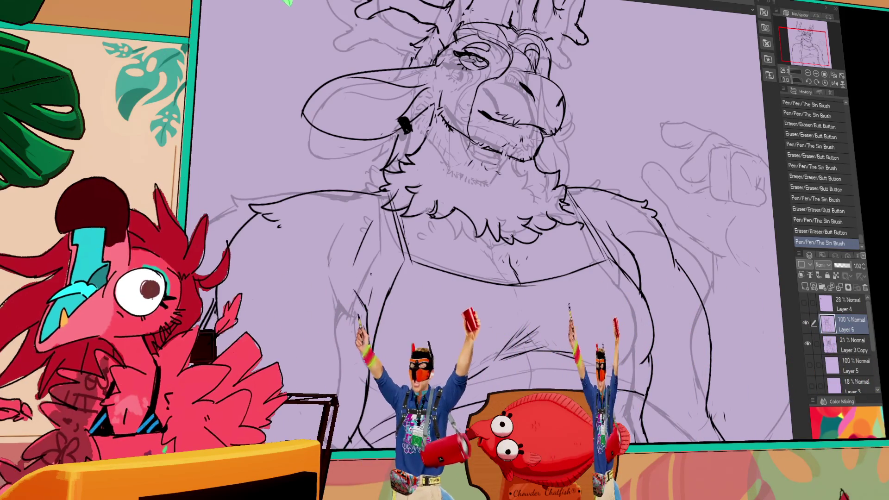
{"action": "key", "text": "ctrl+z"}
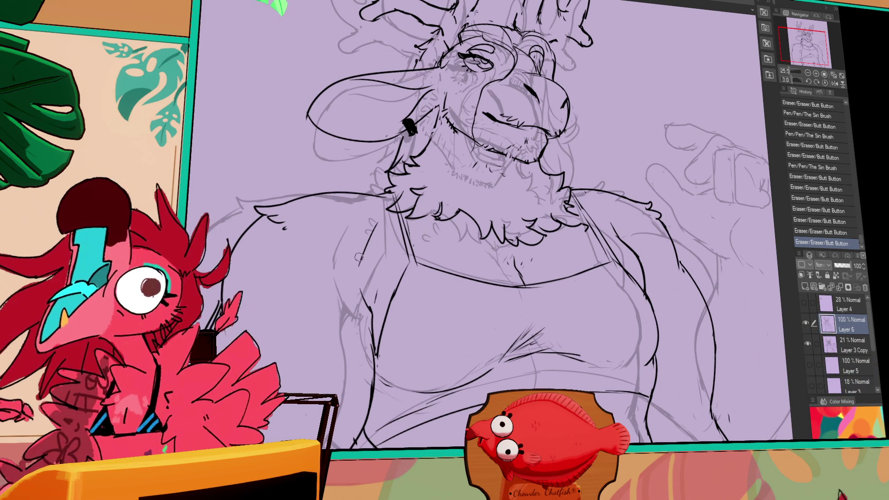
- Draw a new jaw and cheek fur line on the head between face and antlers
{"action": "left_click_drag", "start_coordinate": [517, 195], "coordinate": [606, 160]}
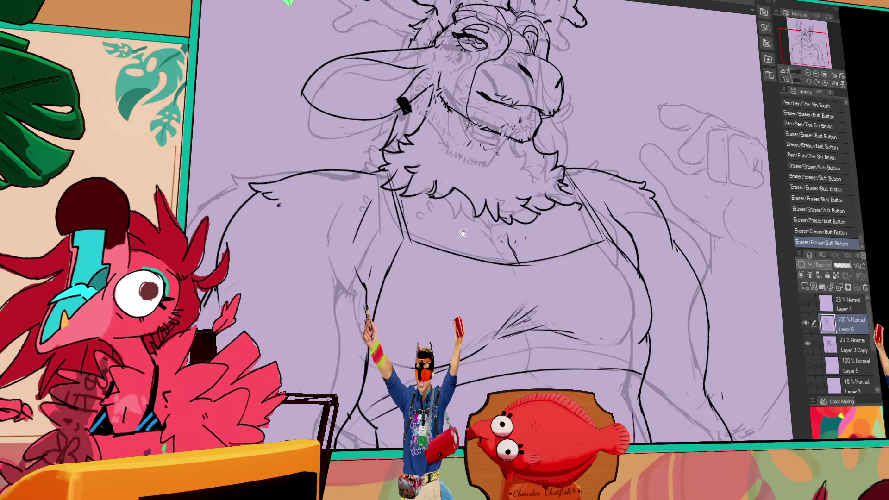
{"action": "left_click_drag", "start_coordinate": [440, 255], "coordinate": [453, 229]}
{"action": "left_click_drag", "start_coordinate": [619, 160], "coordinate": [616, 182]}
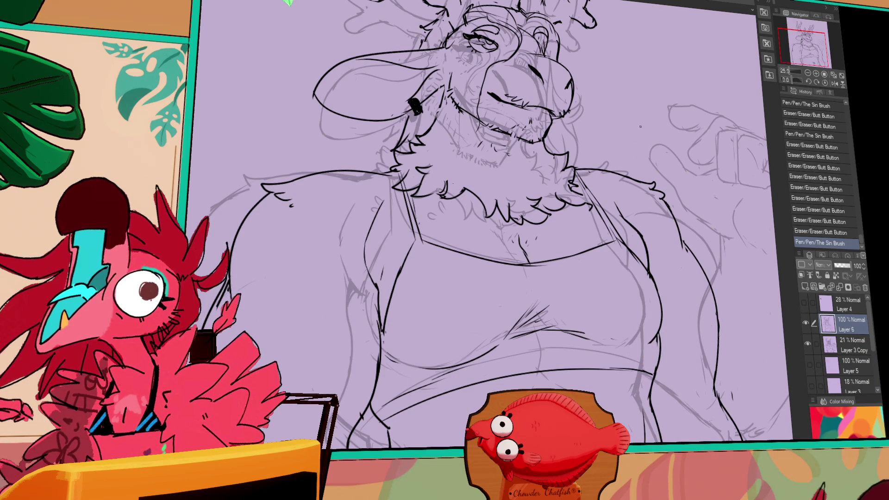
{"action": "left_click_drag", "start_coordinate": [642, 148], "coordinate": [643, 209]}
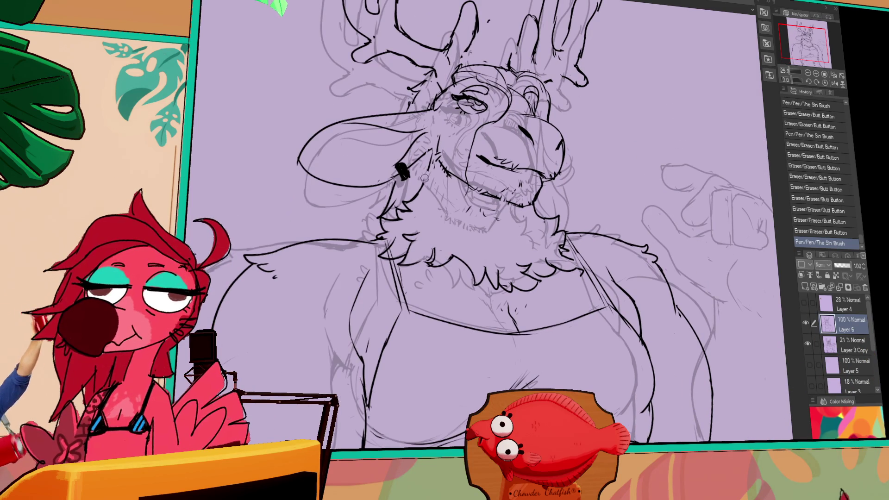
{"action": "mouse_move", "coordinate": [407, 204]}
{"action": "left_mouse_down"}
{"action": "mouse_move", "coordinate": [428, 225]}
{"action": "mouse_move", "coordinate": [418, 229]}
{"action": "mouse_move", "coordinate": [448, 183]}
{"action": "left_mouse_up"}
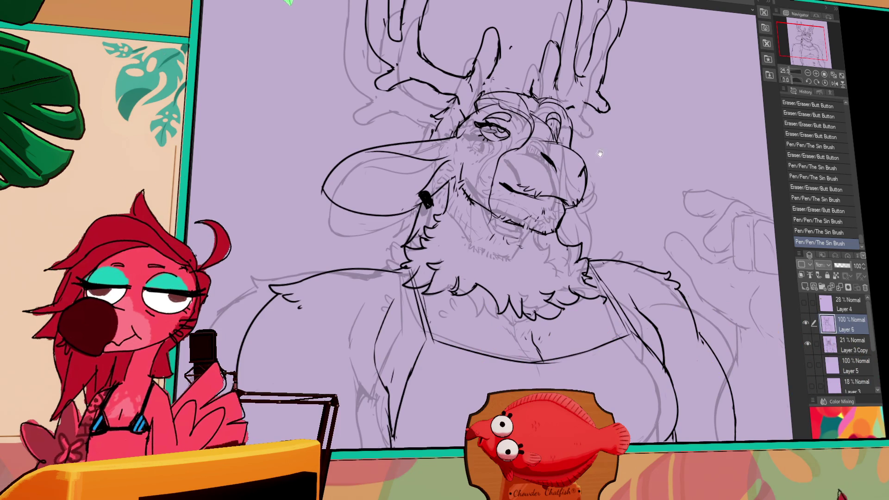
{"action": "left_click_drag", "start_coordinate": [597, 153], "coordinate": [597, 182]}
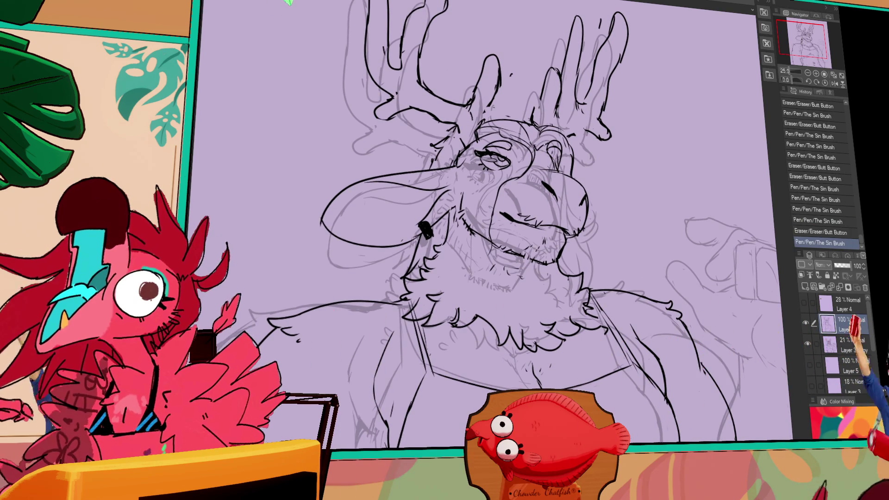
- Draw short brow strokes near the right eye, undoing unwanted attempts
{"action": "mouse_move", "coordinate": [649, 204]}
{"action": "left_mouse_down"}
{"action": "mouse_move", "coordinate": [625, 200]}
{"action": "mouse_move", "coordinate": [672, 238]}
{"action": "left_mouse_up"}
{"action": "left_click_drag", "start_coordinate": [588, 160], "coordinate": [594, 168]}
{"action": "key", "text": "ctrl+z"}
{"action": "left_click_drag", "start_coordinate": [547, 184], "coordinate": [530, 183]}
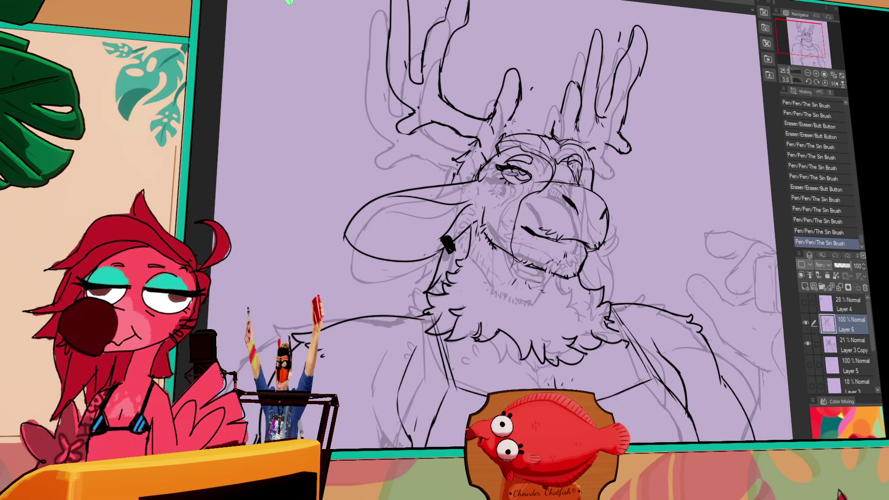
{"action": "left_click_drag", "start_coordinate": [553, 185], "coordinate": [592, 227]}
{"action": "key", "text": "ctrl+z"}
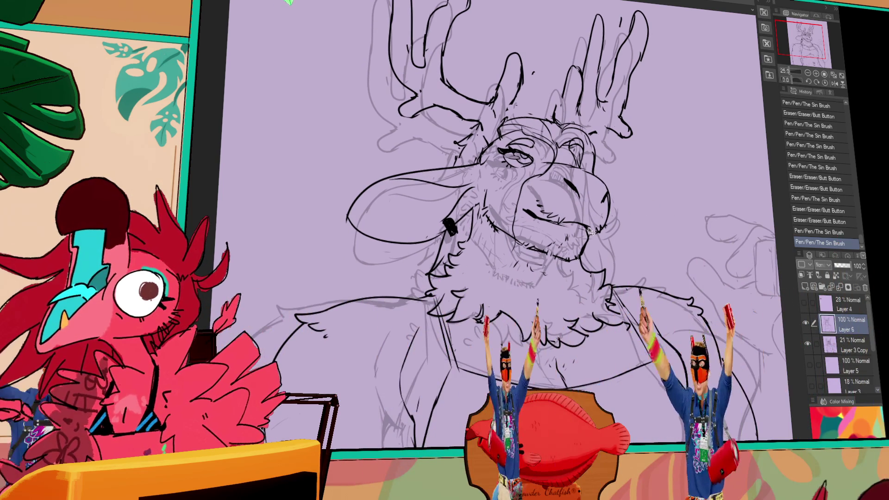
- Redraw the muzzle curve, nudge its lines and deselect, then touch up the chin
{"action": "mouse_move", "coordinate": [556, 228]}
{"action": "left_mouse_down"}
{"action": "mouse_move", "coordinate": [521, 250]}
{"action": "mouse_move", "coordinate": [574, 262]}
{"action": "mouse_move", "coordinate": [590, 238]}
{"action": "mouse_move", "coordinate": [586, 252]}
{"action": "mouse_move", "coordinate": [589, 222]}
{"action": "mouse_move", "coordinate": [565, 228]}
{"action": "mouse_move", "coordinate": [554, 219]}
{"action": "left_mouse_up"}
{"action": "key", "text": "ctrl+d"}
{"action": "key", "text": "ctrl+z"}
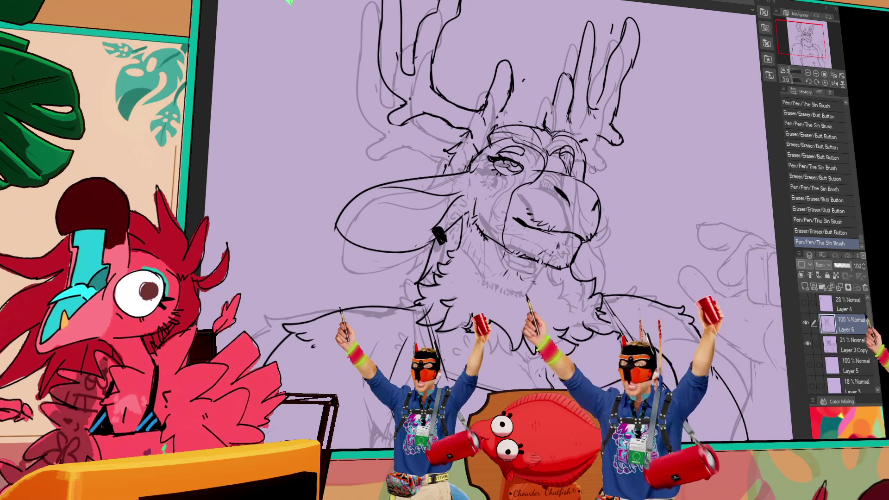
{"action": "left_click_drag", "start_coordinate": [563, 204], "coordinate": [569, 208]}
{"action": "left_click_drag", "start_coordinate": [621, 172], "coordinate": [687, 198]}
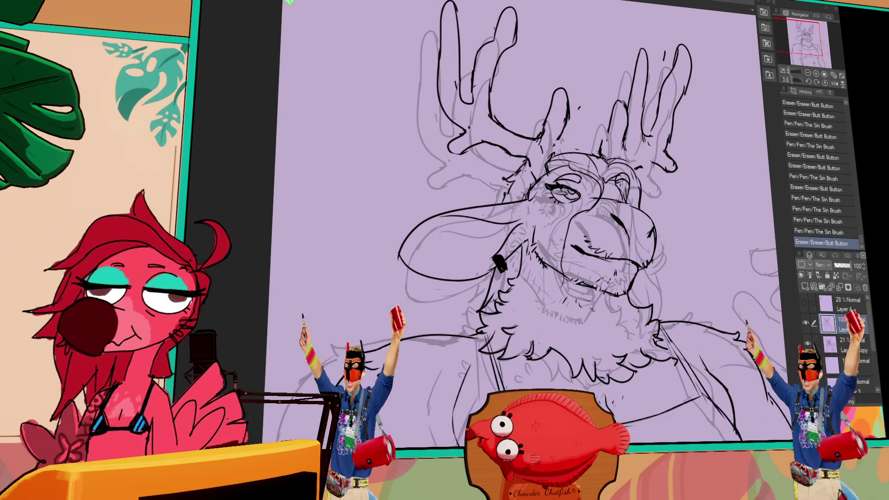
- Erase and redraw small bits of face lineart, moving toward the antlers
{"action": "left_click_drag", "start_coordinate": [497, 195], "coordinate": [500, 196]}
{"action": "left_click_drag", "start_coordinate": [500, 196], "coordinate": [502, 196]}
{"action": "left_click_drag", "start_coordinate": [697, 166], "coordinate": [696, 153]}
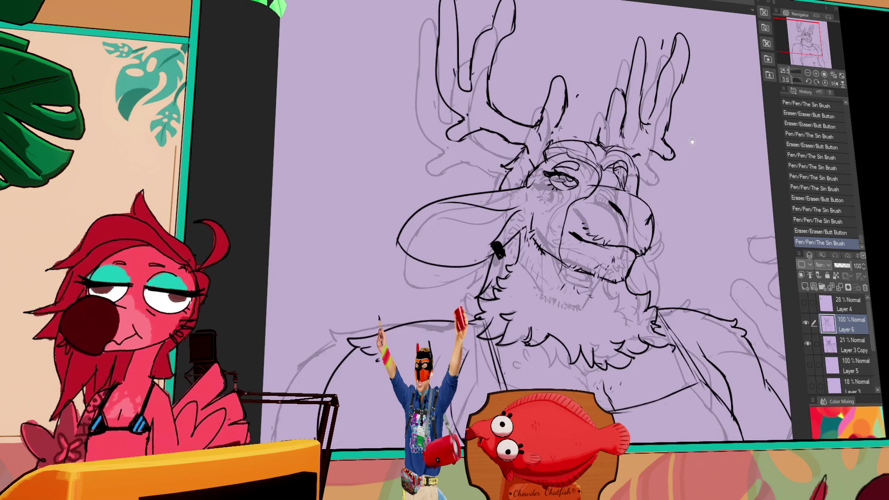
{"action": "mouse_move", "coordinate": [574, 280]}
{"action": "left_mouse_down"}
{"action": "mouse_move", "coordinate": [569, 255]}
{"action": "mouse_move", "coordinate": [558, 251]}
{"action": "mouse_move", "coordinate": [581, 255]}
{"action": "mouse_move", "coordinate": [574, 241]}
{"action": "left_mouse_up"}
{"action": "left_click_drag", "start_coordinate": [626, 204], "coordinate": [613, 200]}
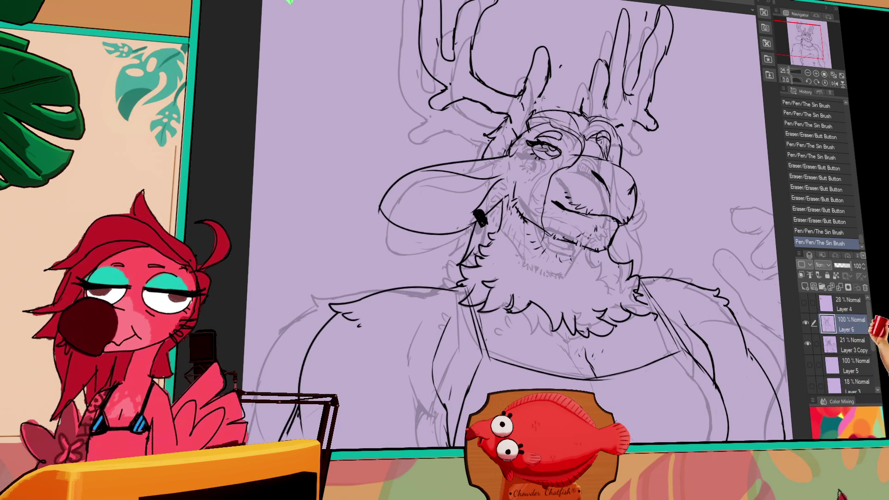
{"action": "left_click_drag", "start_coordinate": [620, 235], "coordinate": [619, 218]}
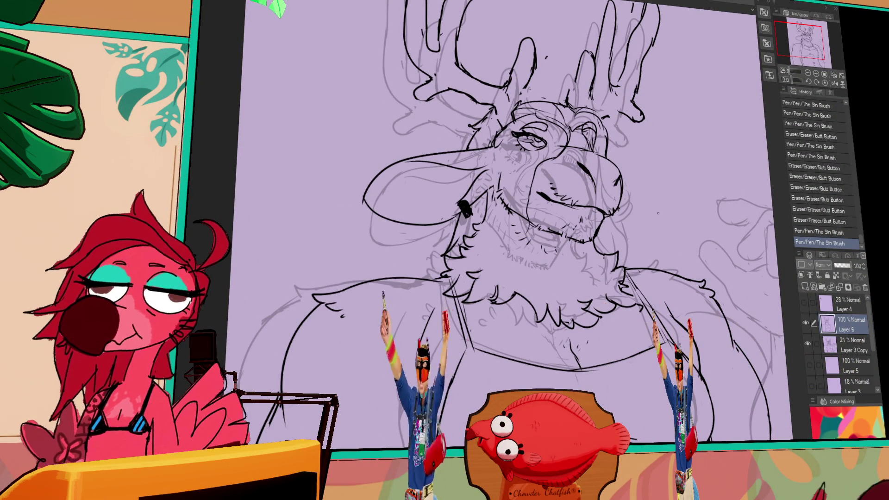
- Ink a thin stroke beside the ear and cancel the lasso selection with Ctrl+Z
{"action": "left_click_drag", "start_coordinate": [696, 143], "coordinate": [696, 151]}
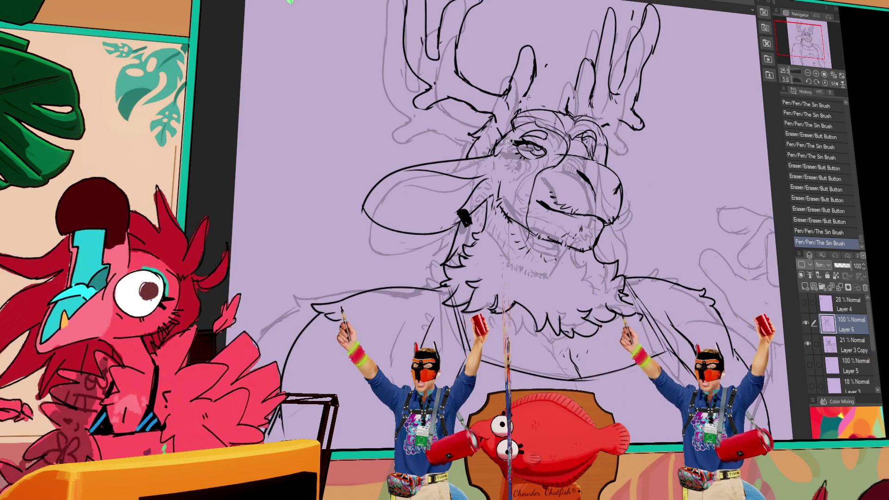
{"action": "left_click_drag", "start_coordinate": [479, 154], "coordinate": [410, 126]}
{"action": "left_click_drag", "start_coordinate": [669, 180], "coordinate": [670, 212]}
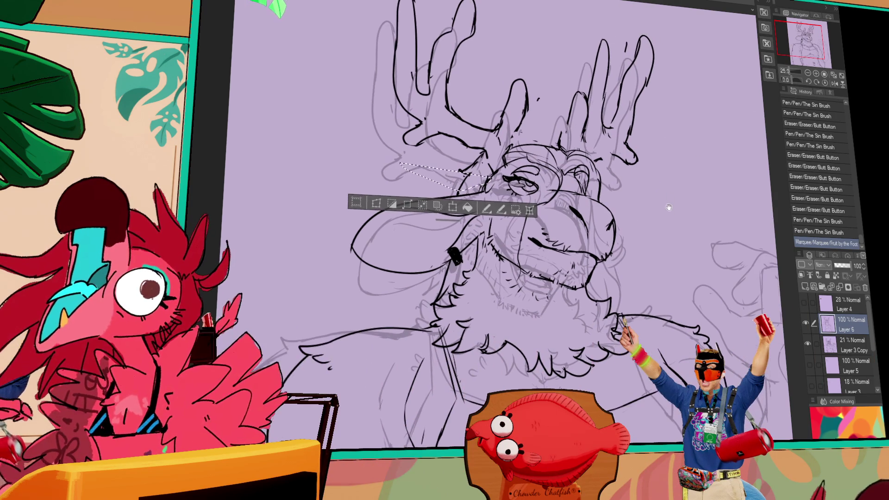
{"action": "key", "text": "ctrl+z"}
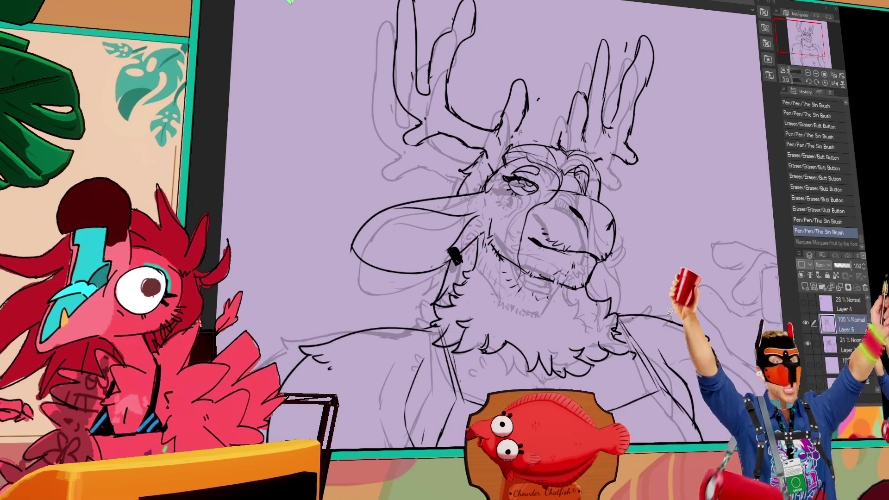
- Refine the lineart around the deer's muzzle, mouth, chin and jaw
{"action": "mouse_move", "coordinate": [511, 271]}
{"action": "left_mouse_down"}
{"action": "mouse_move", "coordinate": [504, 266]}
{"action": "mouse_move", "coordinate": [514, 277]}
{"action": "left_mouse_up"}
{"action": "left_click_drag", "start_coordinate": [515, 276], "coordinate": [520, 273]}
{"action": "mouse_move", "coordinate": [519, 274]}
{"action": "left_mouse_down"}
{"action": "mouse_move", "coordinate": [523, 294]}
{"action": "mouse_move", "coordinate": [541, 291]}
{"action": "mouse_move", "coordinate": [531, 288]}
{"action": "mouse_move", "coordinate": [546, 277]}
{"action": "left_mouse_up"}
{"action": "mouse_move", "coordinate": [553, 266]}
{"action": "left_mouse_down"}
{"action": "mouse_move", "coordinate": [564, 260]}
{"action": "mouse_move", "coordinate": [539, 274]}
{"action": "left_mouse_up"}
{"action": "left_click_drag", "start_coordinate": [469, 258], "coordinate": [470, 270]}
{"action": "mouse_move", "coordinate": [602, 259]}
{"action": "left_mouse_down"}
{"action": "mouse_move", "coordinate": [623, 257]}
{"action": "mouse_move", "coordinate": [624, 274]}
{"action": "left_mouse_up"}
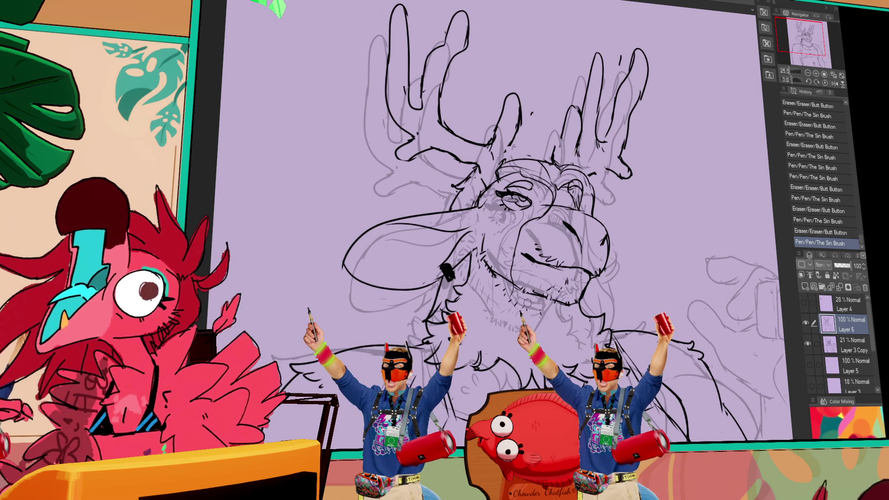
- Ink and erase small lines around the deer's eye and face, undoing one stray erase
{"action": "left_click_drag", "start_coordinate": [703, 229], "coordinate": [708, 235]}
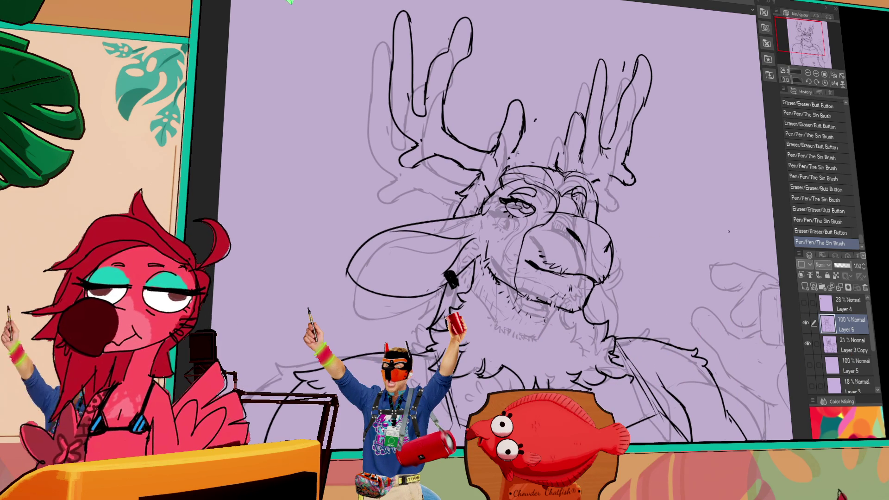
{"action": "left_click_drag", "start_coordinate": [490, 198], "coordinate": [493, 224]}
{"action": "key", "text": "ctrl+z"}
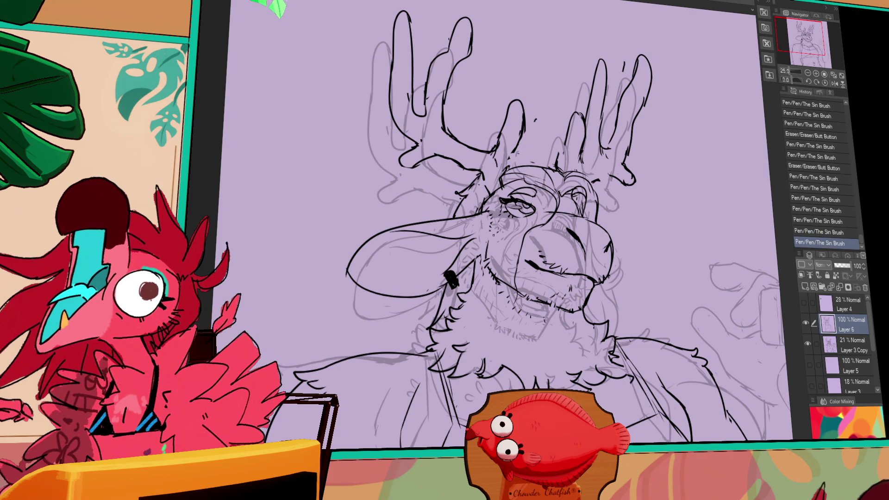
{"action": "left_click_drag", "start_coordinate": [512, 234], "coordinate": [513, 238]}
{"action": "left_click_drag", "start_coordinate": [513, 233], "coordinate": [496, 235]}
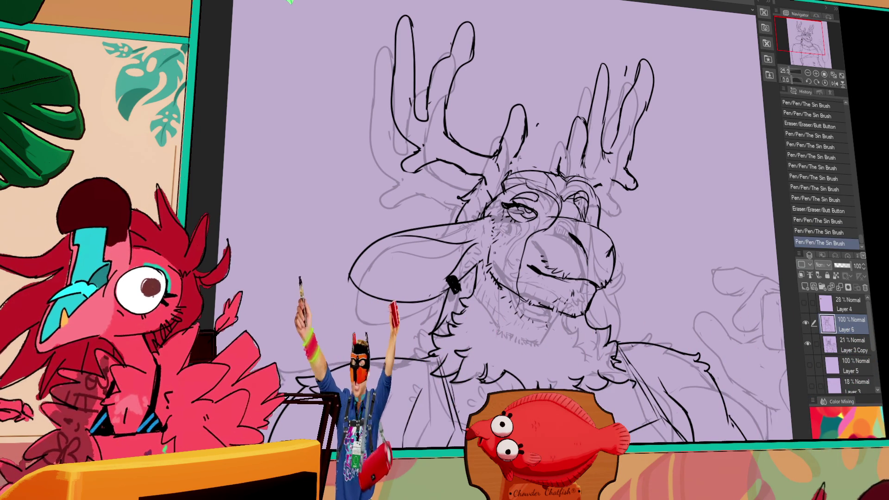
{"action": "left_click_drag", "start_coordinate": [525, 261], "coordinate": [501, 267]}
{"action": "left_click_drag", "start_coordinate": [500, 267], "coordinate": [506, 271]}
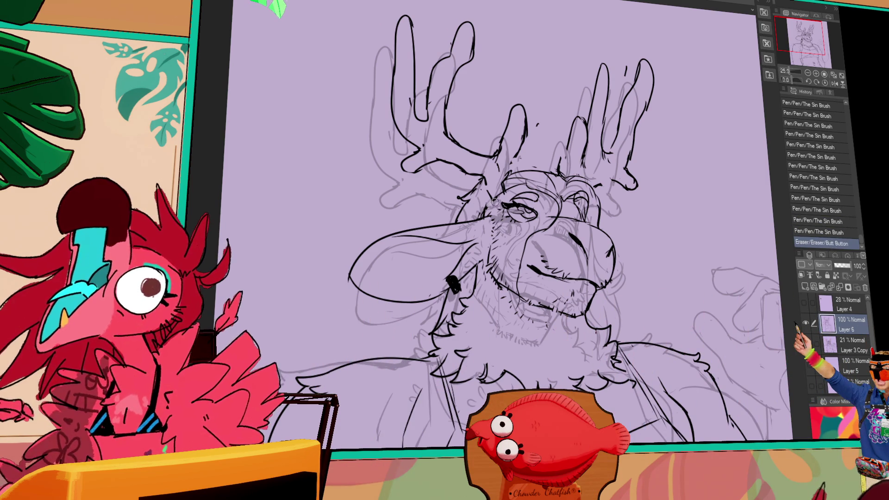
{"action": "left_click_drag", "start_coordinate": [506, 272], "coordinate": [510, 275]}
- Redraw a face line and add short strokes near the eye
{"action": "left_click_drag", "start_coordinate": [507, 192], "coordinate": [513, 185]}
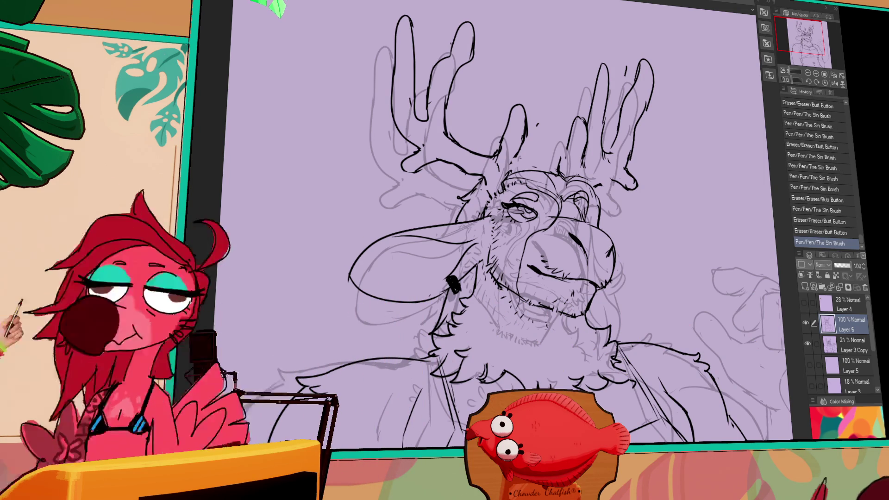
{"action": "left_click_drag", "start_coordinate": [606, 229], "coordinate": [585, 189]}
{"action": "left_click_drag", "start_coordinate": [647, 193], "coordinate": [649, 195]}
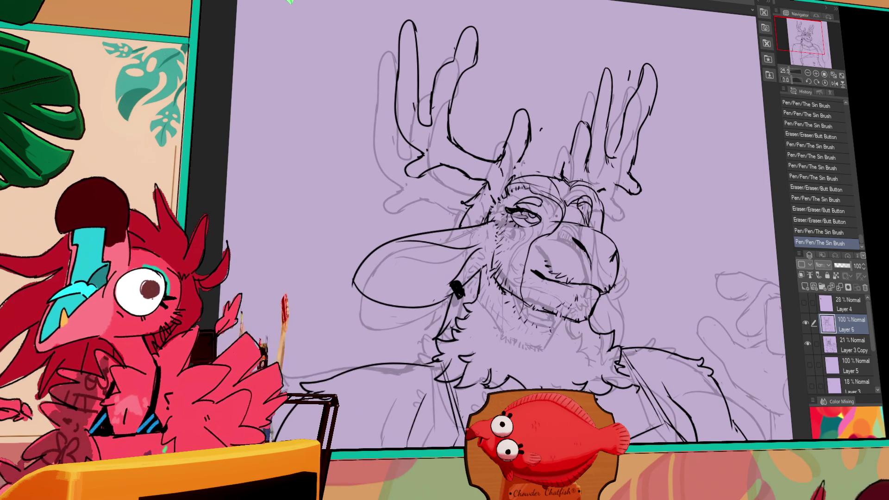
{"action": "left_click_drag", "start_coordinate": [511, 204], "coordinate": [512, 202]}
{"action": "left_click_drag", "start_coordinate": [533, 259], "coordinate": [537, 266]}
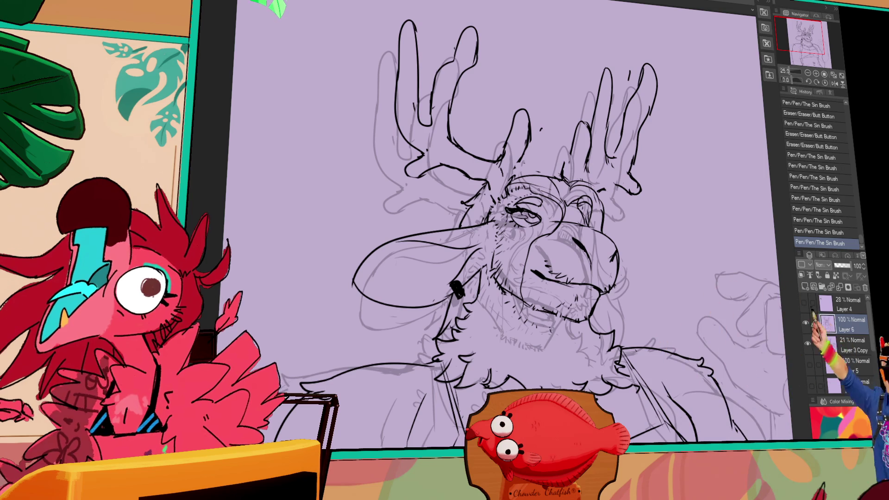
- Erase and redraw small facial details, remove a forehead mark, and add final touch-ups
{"action": "mouse_move", "coordinate": [665, 234]}
{"action": "left_mouse_down"}
{"action": "mouse_move", "coordinate": [667, 208]}
{"action": "mouse_move", "coordinate": [655, 239]}
{"action": "left_mouse_up"}
{"action": "mouse_move", "coordinate": [519, 170]}
{"action": "left_mouse_down"}
{"action": "mouse_move", "coordinate": [517, 163]}
{"action": "mouse_move", "coordinate": [507, 184]}
{"action": "left_mouse_up"}
{"action": "left_click_drag", "start_coordinate": [505, 180], "coordinate": [509, 184]}
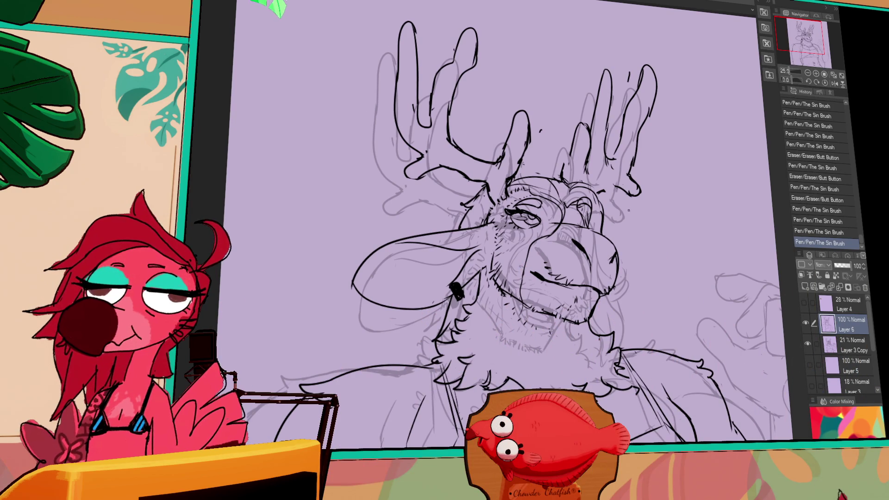
{"action": "left_click_drag", "start_coordinate": [626, 188], "coordinate": [587, 200]}
{"action": "left_click_drag", "start_coordinate": [641, 181], "coordinate": [685, 208]}
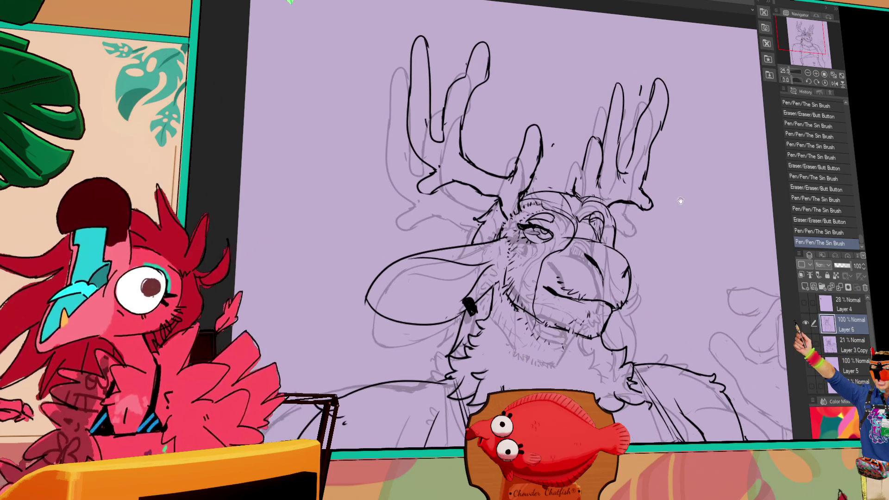
{"action": "left_click_drag", "start_coordinate": [578, 189], "coordinate": [581, 196]}
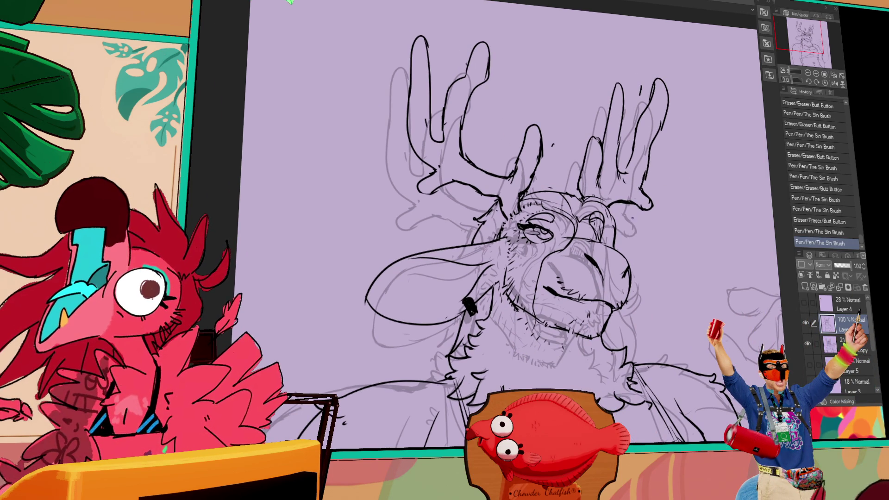
{"action": "mouse_move", "coordinate": [659, 275]}
{"action": "left_mouse_down"}
{"action": "mouse_move", "coordinate": [682, 208]}
{"action": "mouse_move", "coordinate": [646, 210]}
{"action": "left_mouse_up"}
{"action": "left_click_drag", "start_coordinate": [606, 307], "coordinate": [609, 311]}
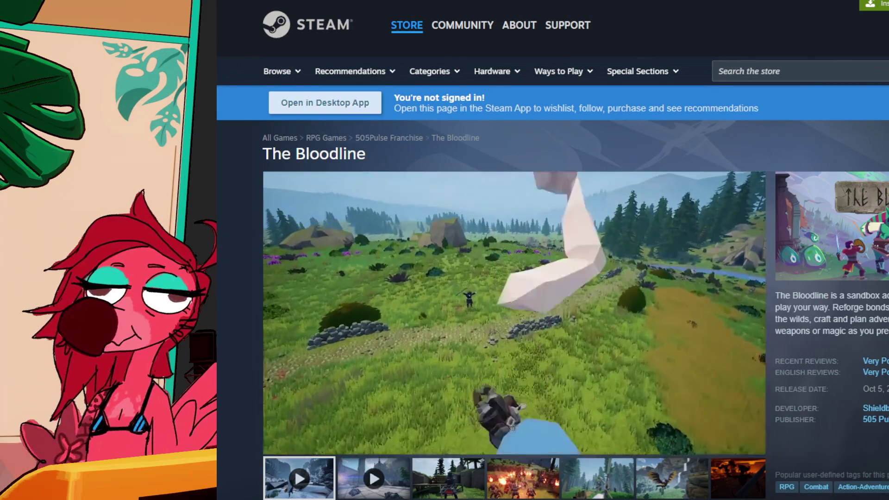
- Scrub The Bloodline trailer, resume playback from an earlier point, and pause it at 1:07
{"action": "left_click_drag", "start_coordinate": [420, 426], "coordinate": [480, 431]}
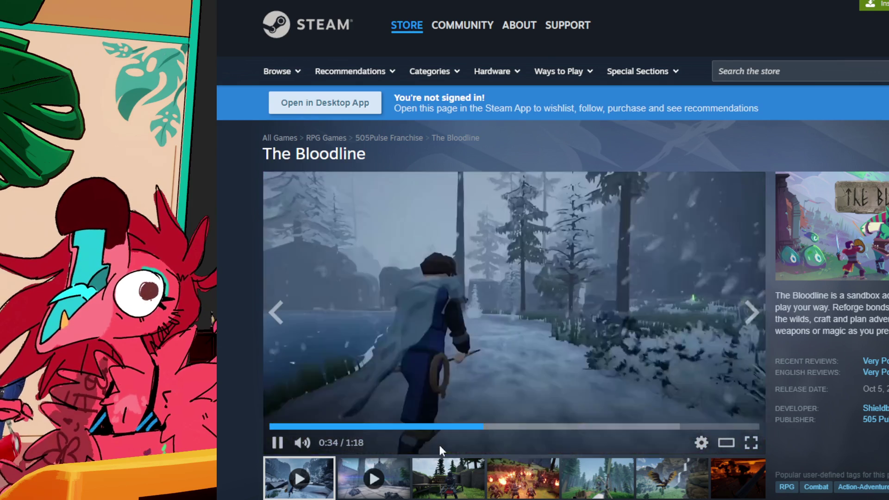
{"action": "left_click", "coordinate": [457, 426]}
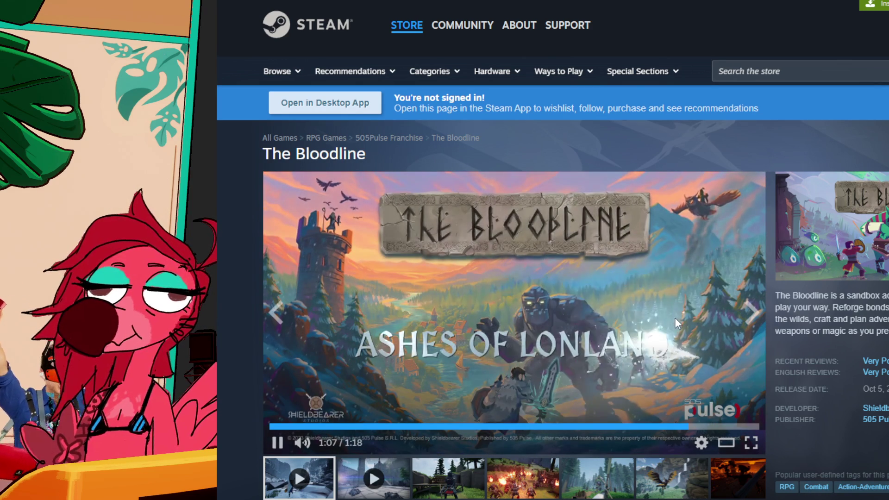
{"action": "left_click", "coordinate": [691, 308]}
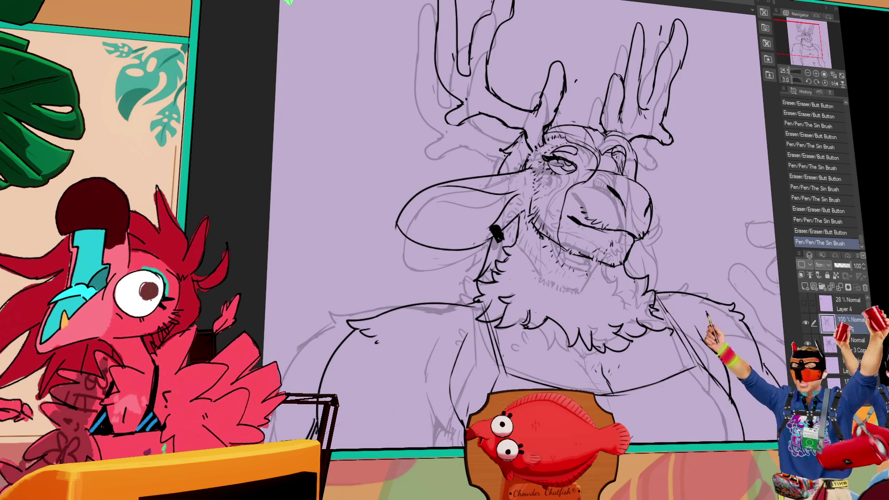
- Rotate and pan the canvas while erasing and redrawing small marks near the deer's muzzle
{"action": "mouse_move", "coordinate": [532, 241]}
{"action": "left_mouse_down"}
{"action": "mouse_move", "coordinate": [540, 208]}
{"action": "mouse_move", "coordinate": [529, 209]}
{"action": "left_mouse_up"}
{"action": "left_click_drag", "start_coordinate": [519, 196], "coordinate": [521, 198]}
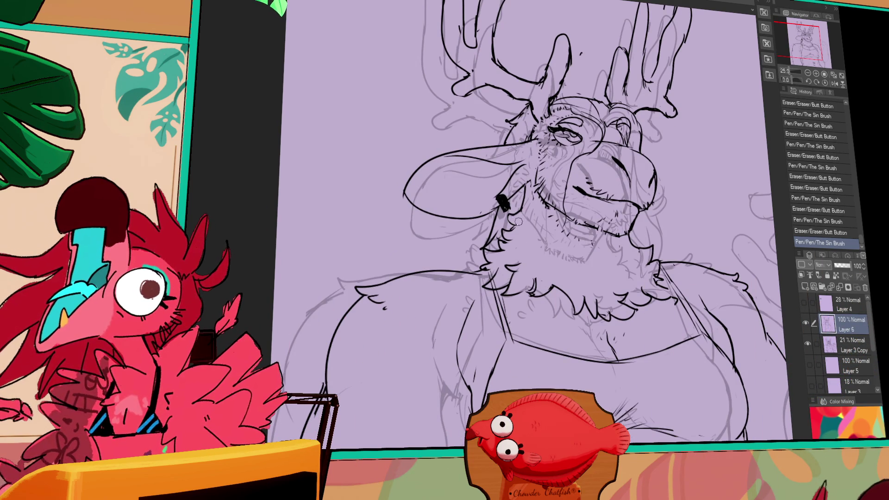
{"action": "left_click_drag", "start_coordinate": [514, 222], "coordinate": [674, 171]}
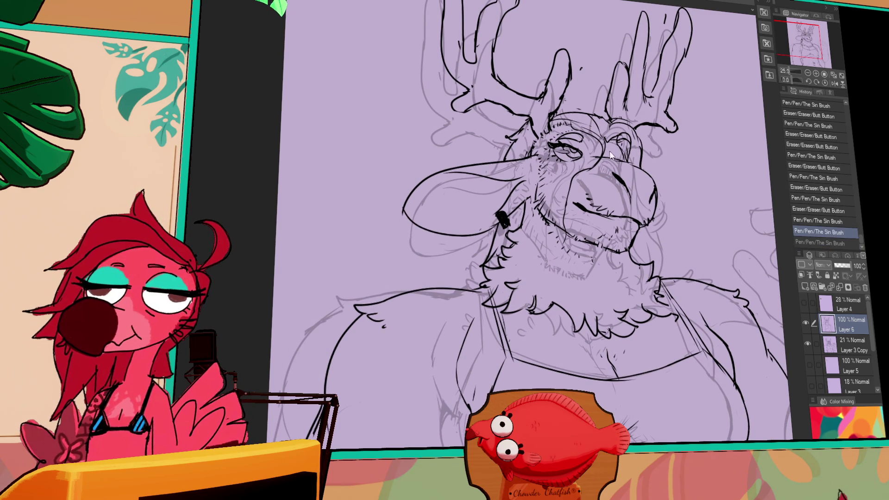
{"action": "mouse_move", "coordinate": [601, 194]}
{"action": "left_mouse_down"}
{"action": "mouse_move", "coordinate": [602, 205]}
{"action": "mouse_move", "coordinate": [640, 206]}
{"action": "left_mouse_up"}
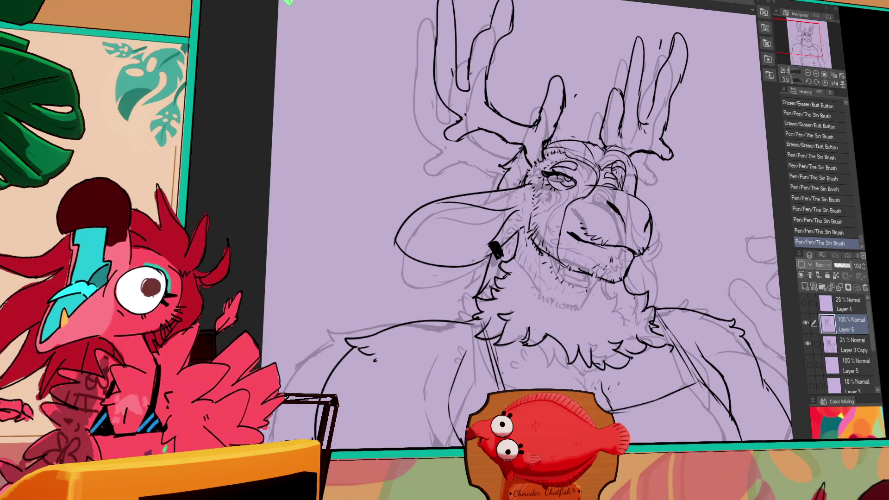
{"action": "left_click_drag", "start_coordinate": [734, 161], "coordinate": [645, 242]}
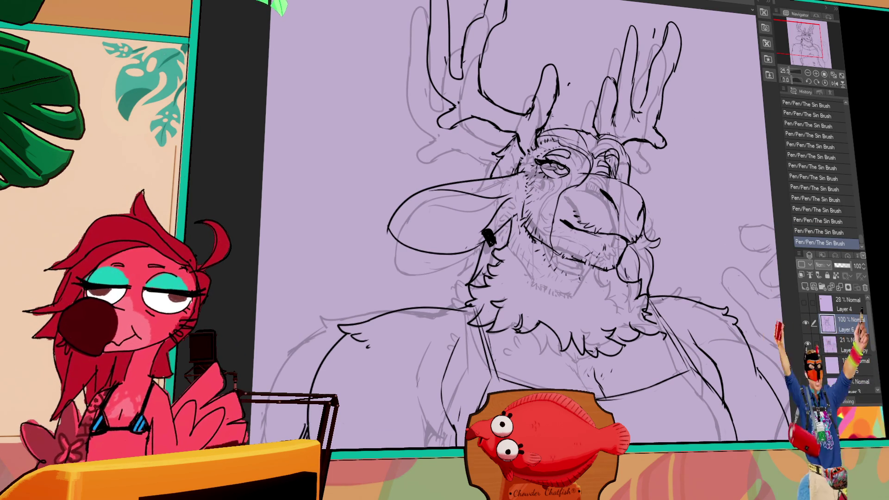
{"action": "left_click_drag", "start_coordinate": [673, 217], "coordinate": [601, 213]}
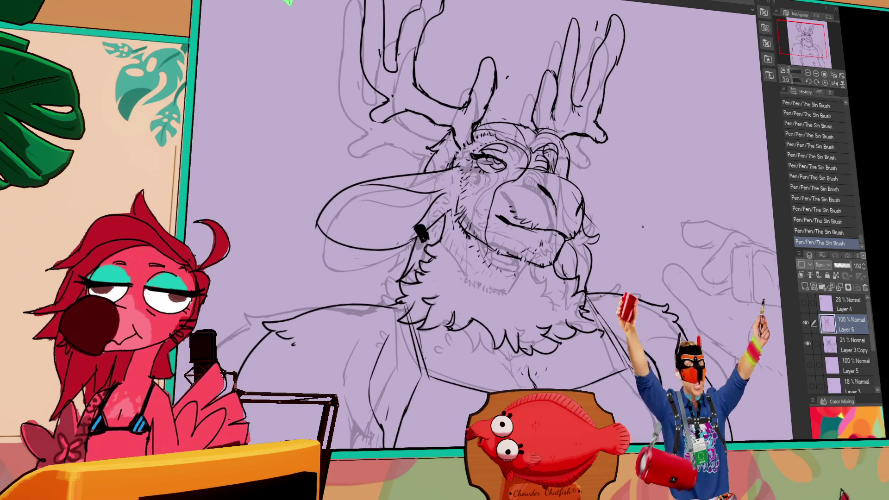
- Compare Layer 6 against the sketch, keep the chin stroke, and zoom out to 12.5%
{"action": "key", "text": "ctrl+z"}
{"action": "left_click", "coordinate": [806, 323]}
{"action": "left_click", "coordinate": [807, 324]}
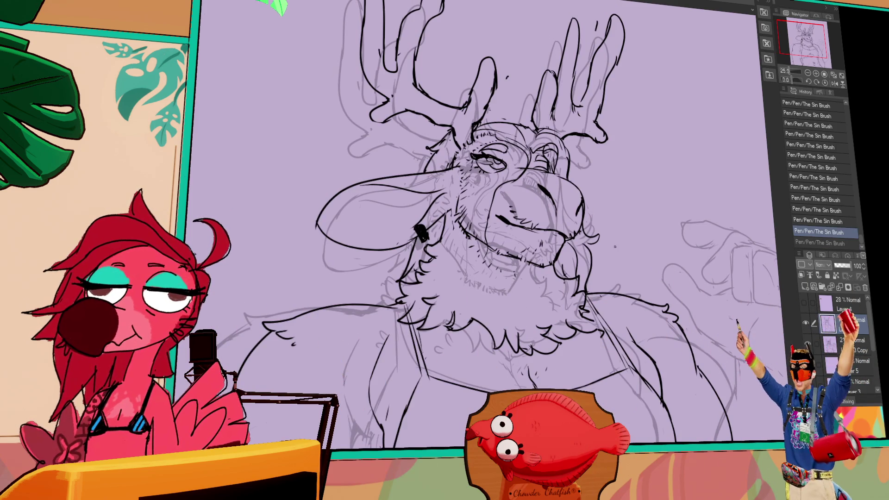
{"action": "key", "text": "ctrl+y"}
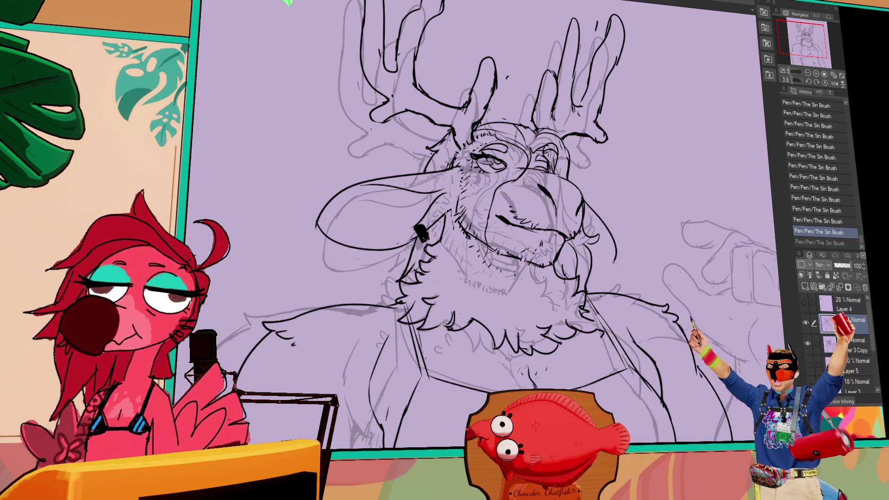
{"action": "mouse_move", "coordinate": [699, 232]}
{"action": "left_mouse_down"}
{"action": "mouse_move", "coordinate": [703, 220]}
{"action": "mouse_move", "coordinate": [690, 232]}
{"action": "left_mouse_up"}
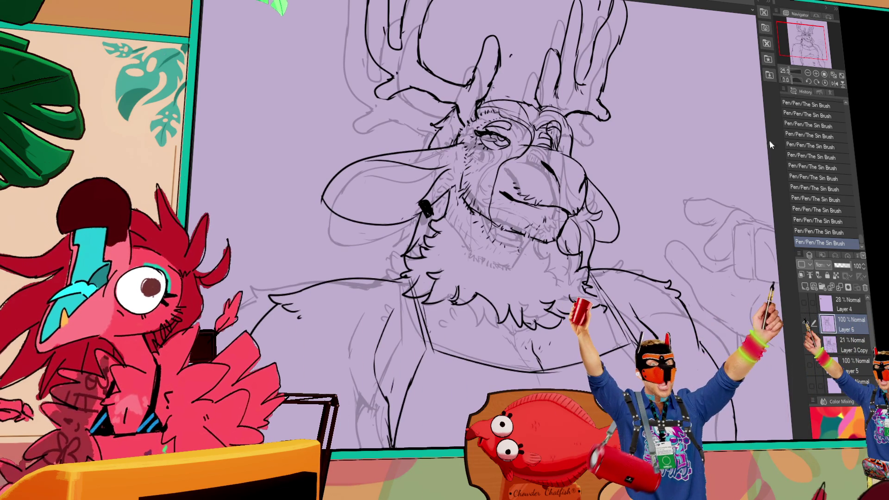
{"action": "left_click", "coordinate": [807, 74]}
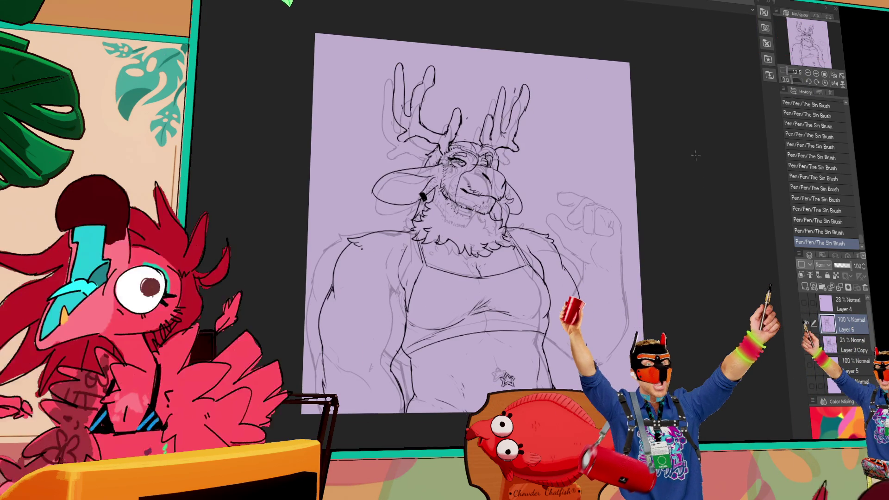
{"action": "left_click", "coordinate": [816, 73]}
- Bring the head and upper body into view, undoing and redoing the last brush stroke
{"action": "left_click_drag", "start_coordinate": [681, 215], "coordinate": [682, 204]}
{"action": "left_click_drag", "start_coordinate": [575, 268], "coordinate": [601, 256]}
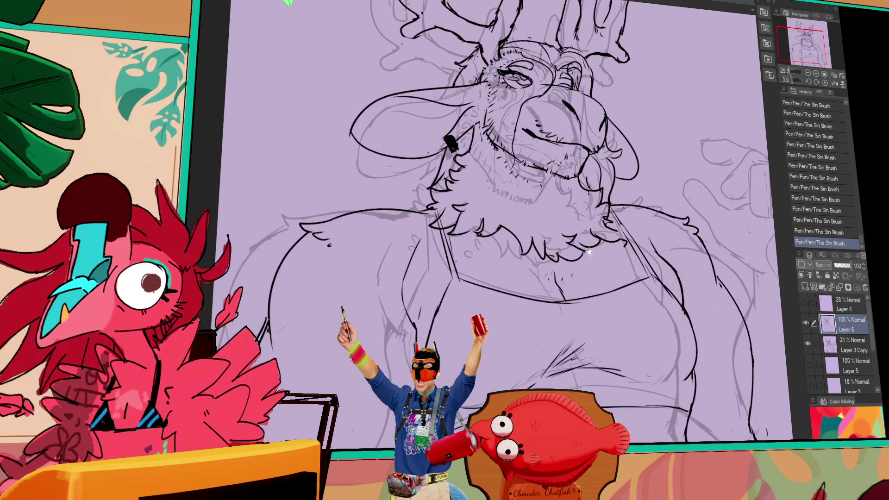
{"action": "key", "text": "ctrl+z"}
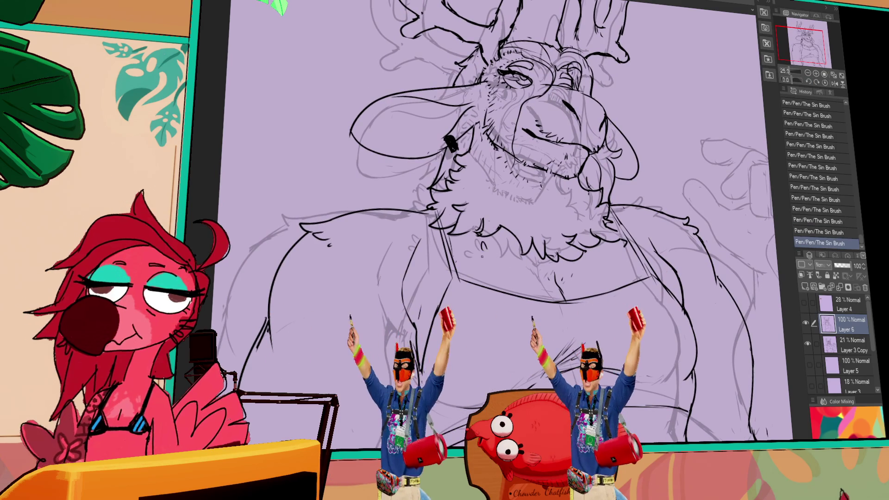
{"action": "key", "text": "ctrl+y"}
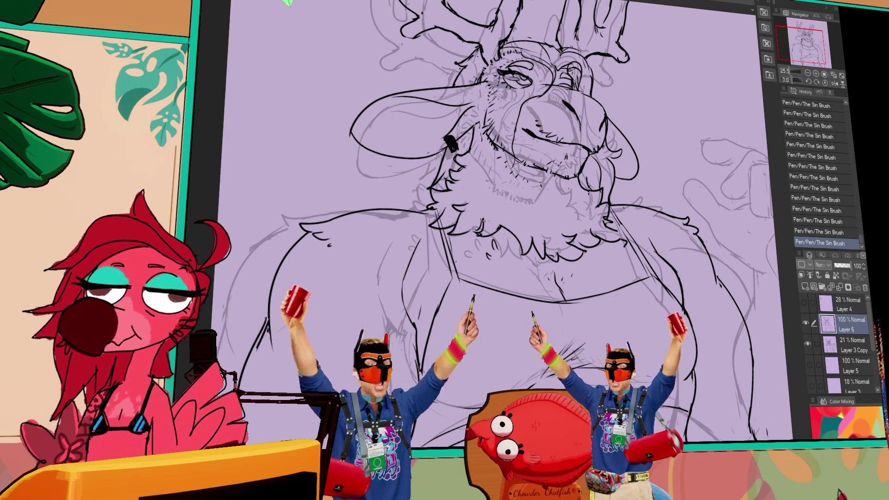
{"action": "left_click_drag", "start_coordinate": [663, 237], "coordinate": [651, 257]}
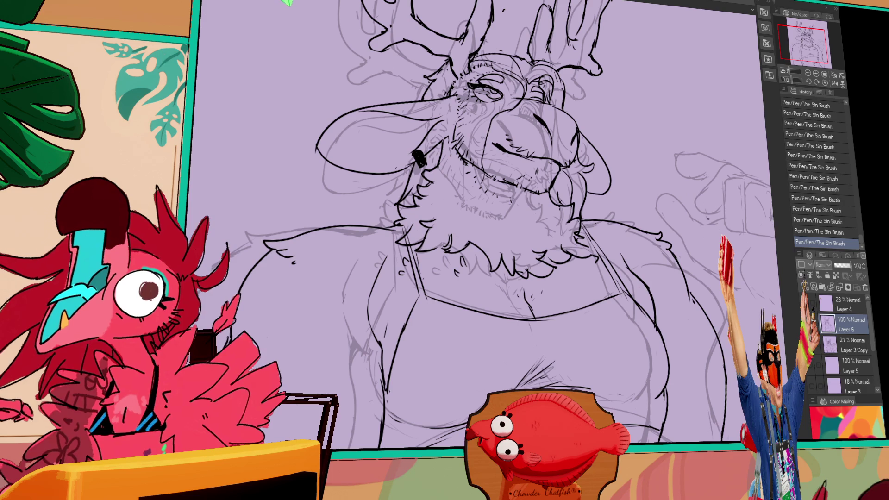
- Hide the current lineart, set Layer 3 Copy to full opacity, and erase lines near the hand
{"action": "left_click", "coordinate": [806, 323]}
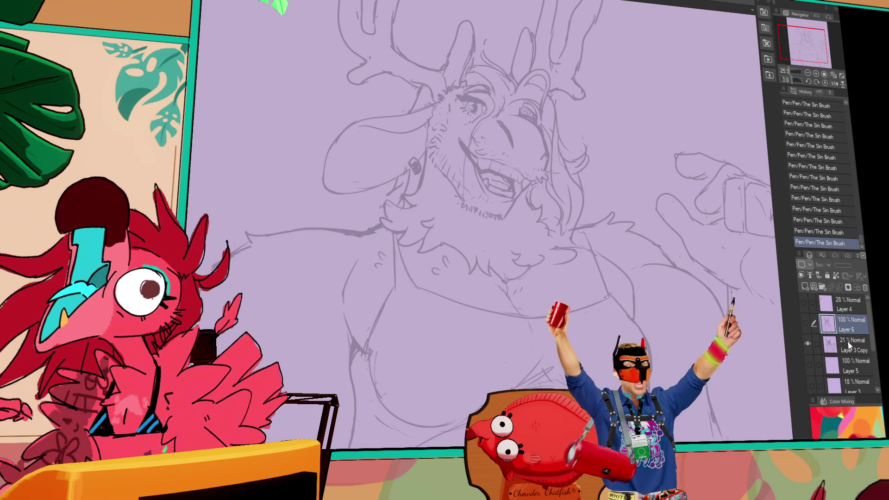
{"action": "left_click", "coordinate": [847, 345]}
{"action": "left_click_drag", "start_coordinate": [838, 265], "coordinate": [850, 266]}
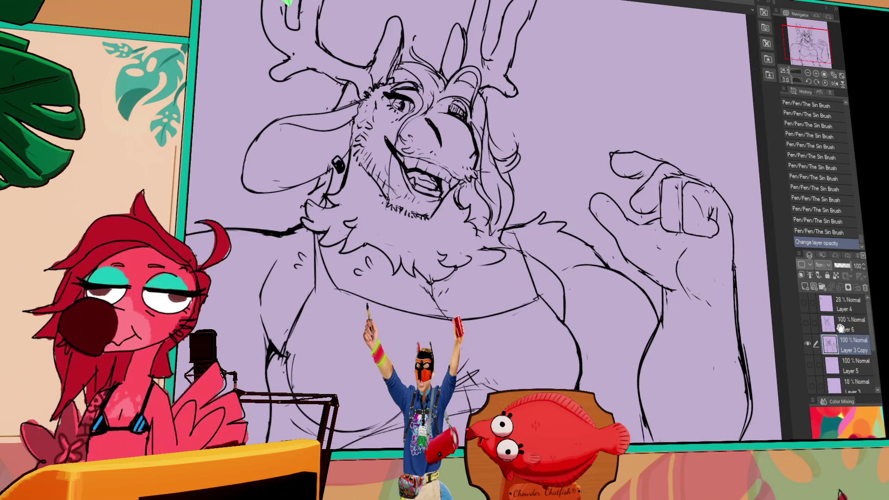
{"action": "mouse_move", "coordinate": [602, 208]}
{"action": "left_mouse_down"}
{"action": "mouse_move", "coordinate": [654, 222]}
{"action": "mouse_move", "coordinate": [690, 219]}
{"action": "left_mouse_up"}
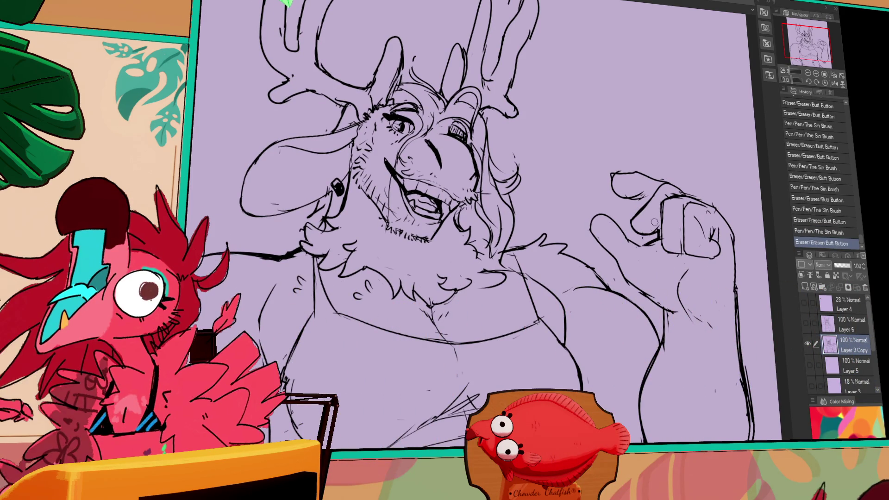
{"action": "left_click_drag", "start_coordinate": [619, 181], "coordinate": [639, 192]}
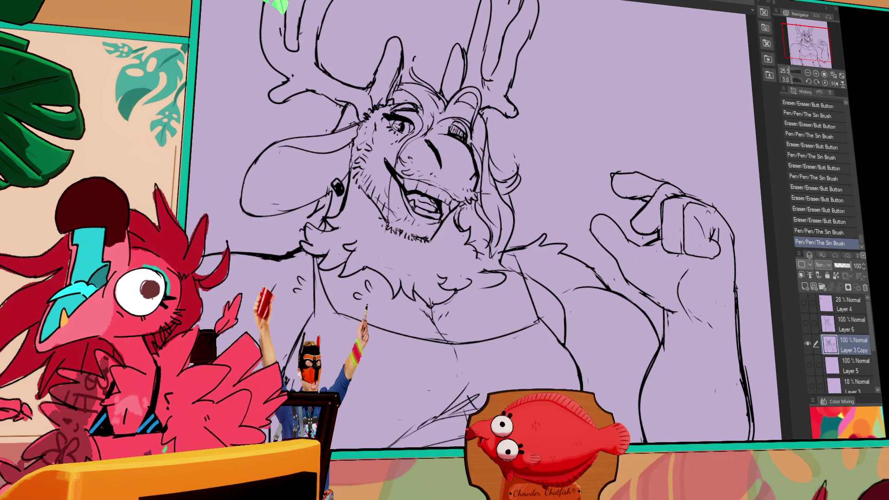
- Touch up the chest and belly linework, then return the view to the antlers and head
{"action": "left_click_drag", "start_coordinate": [626, 233], "coordinate": [663, 177]}
{"action": "mouse_move", "coordinate": [361, 332]}
{"action": "left_mouse_down"}
{"action": "mouse_move", "coordinate": [407, 249]}
{"action": "mouse_move", "coordinate": [419, 255]}
{"action": "mouse_move", "coordinate": [417, 266]}
{"action": "left_mouse_up"}
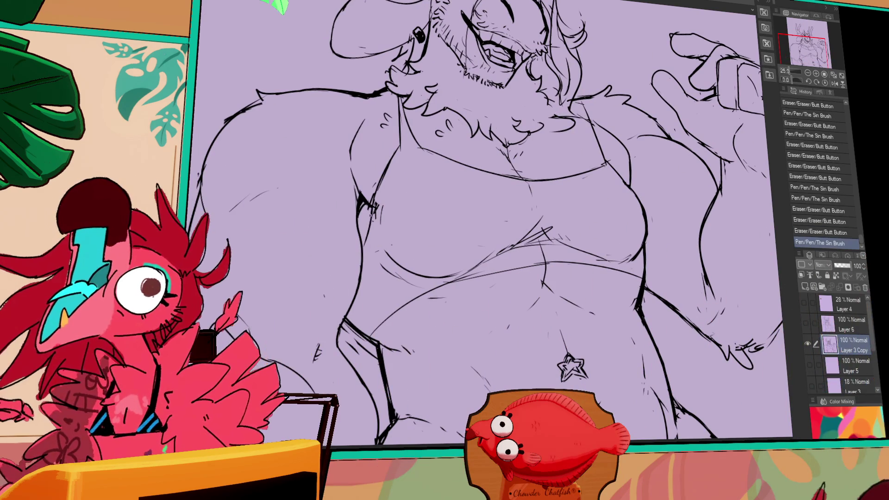
{"action": "left_click_drag", "start_coordinate": [688, 225], "coordinate": [697, 206]}
{"action": "left_click_drag", "start_coordinate": [609, 218], "coordinate": [584, 225]}
{"action": "left_click_drag", "start_coordinate": [430, 282], "coordinate": [384, 272]}
{"action": "left_click_drag", "start_coordinate": [543, 200], "coordinate": [620, 250]}
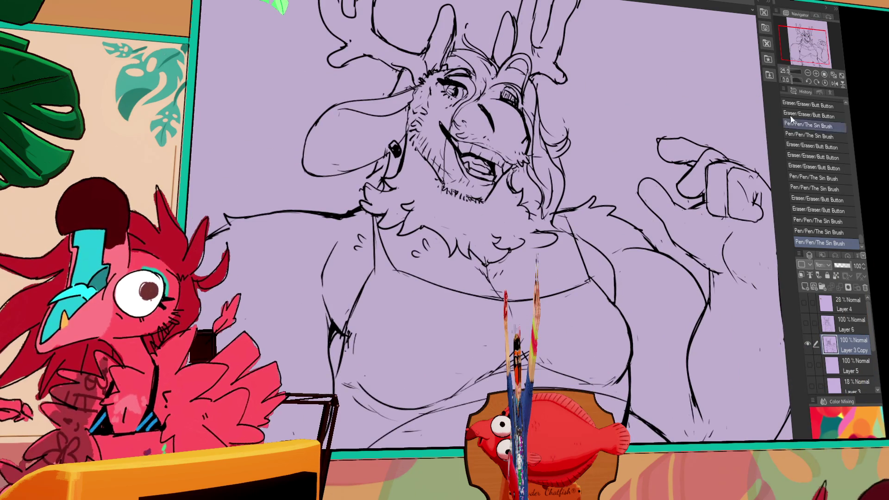
{"action": "left_click", "coordinate": [808, 73]}
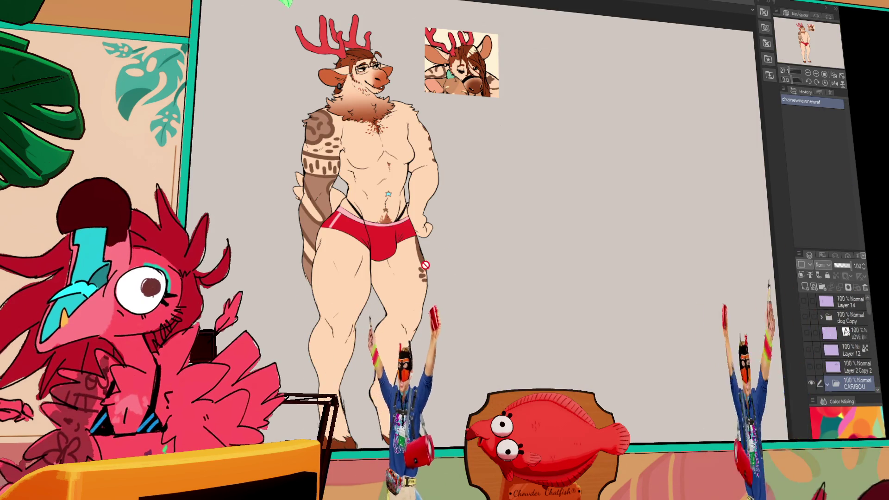
{"action": "scroll", "coordinate": [449, 266], "scroll_direction": "up", "scroll_amount": 3}
{"action": "left_click_drag", "start_coordinate": [487, 239], "coordinate": [506, 307]}
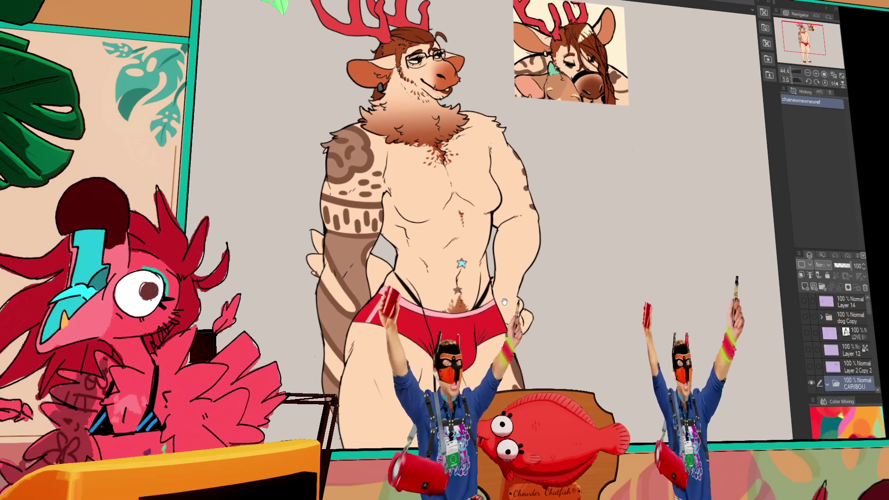
{"action": "left_click_drag", "start_coordinate": [501, 163], "coordinate": [524, 187]}
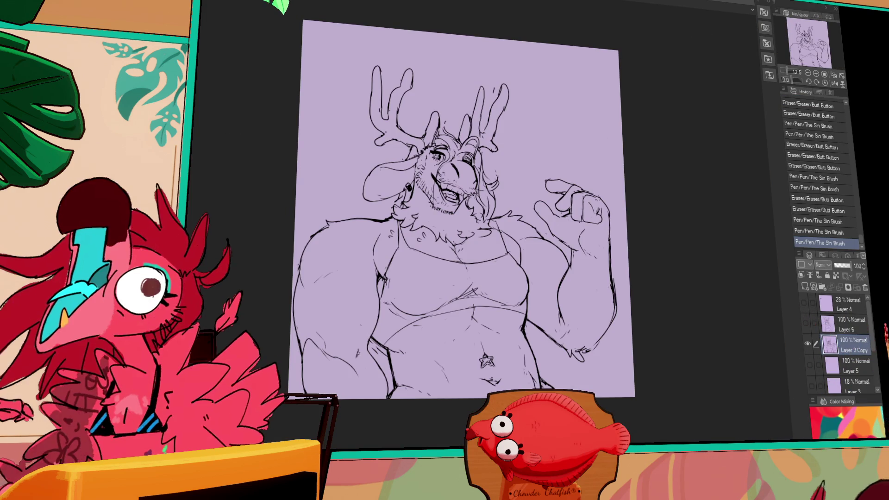
{"action": "left_click", "coordinate": [816, 74]}
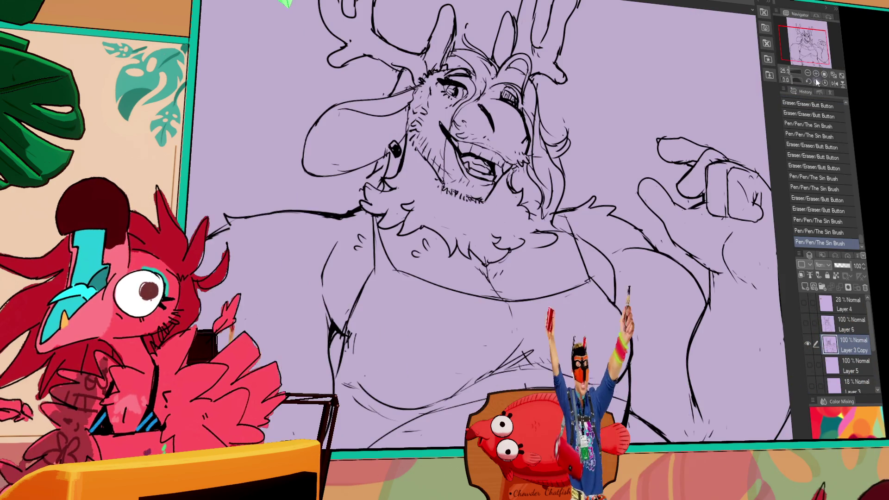
- Lasso the whole figure, test a peach fill and undo it, then select Layer 5
{"action": "left_click", "coordinate": [808, 74]}
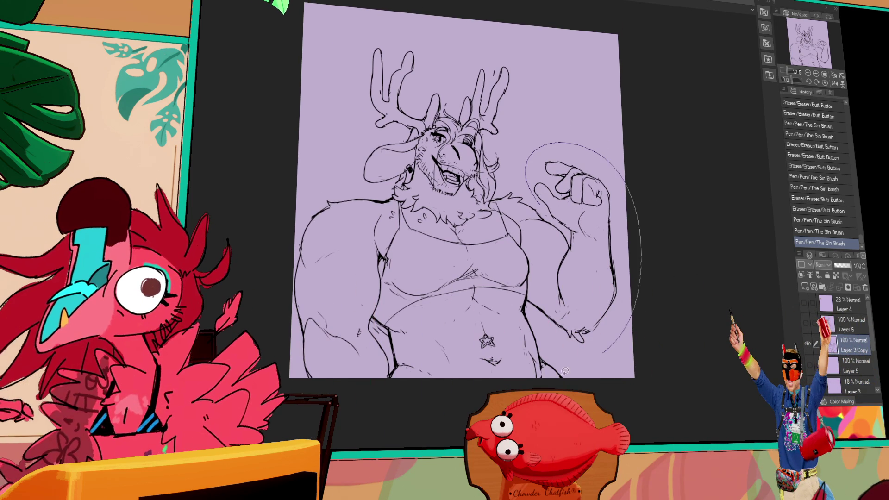
{"action": "mouse_move", "coordinate": [560, 324]}
{"action": "left_mouse_down"}
{"action": "mouse_move", "coordinate": [625, 287]}
{"action": "mouse_move", "coordinate": [593, 149]}
{"action": "mouse_move", "coordinate": [514, 176]}
{"action": "mouse_move", "coordinate": [473, 30]}
{"action": "left_mouse_up"}
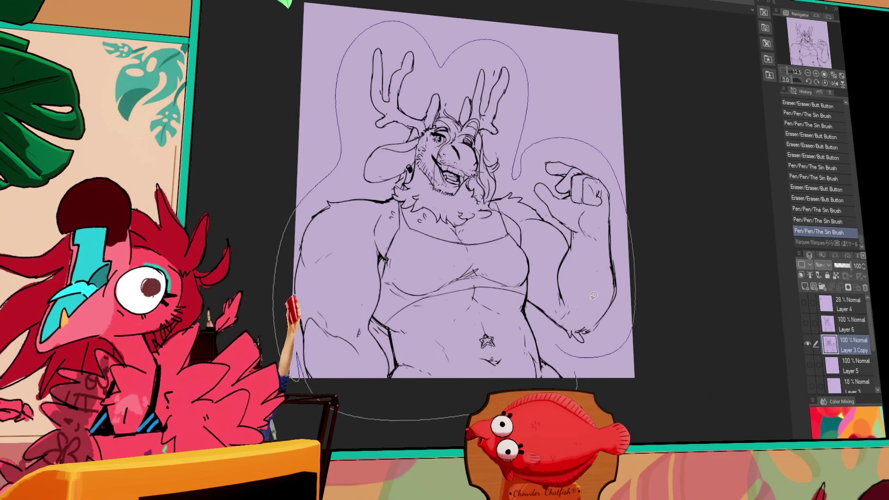
{"action": "key", "text": "alt+BackSpace"}
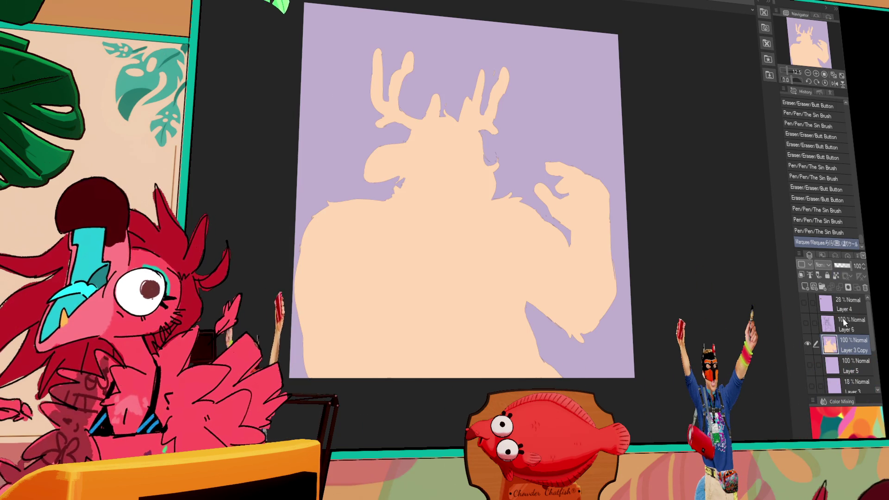
{"action": "key", "text": "ctrl+z"}
{"action": "left_click", "coordinate": [851, 366]}
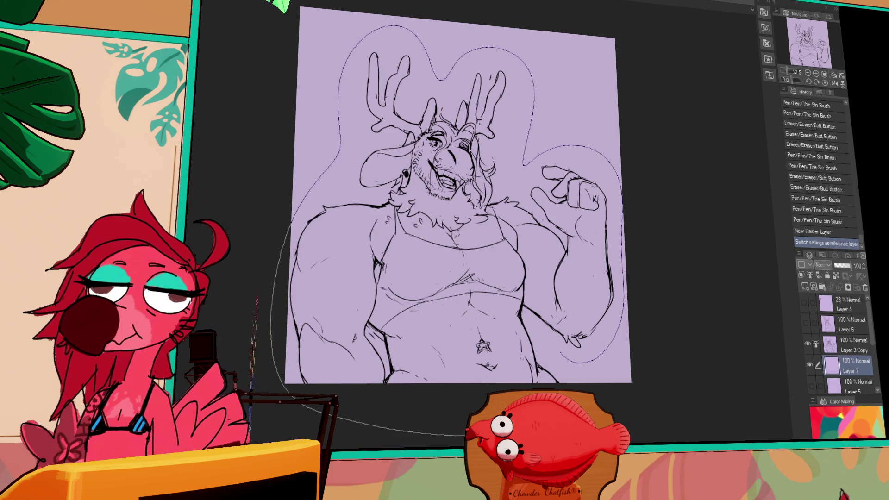
- Fill the figure with flat peach on Layer 7 and clear the fill from the arm-body gap
{"action": "left_click_drag", "start_coordinate": [614, 337], "coordinate": [615, 343]}
{"action": "left_click_drag", "start_coordinate": [377, 349], "coordinate": [391, 350]}
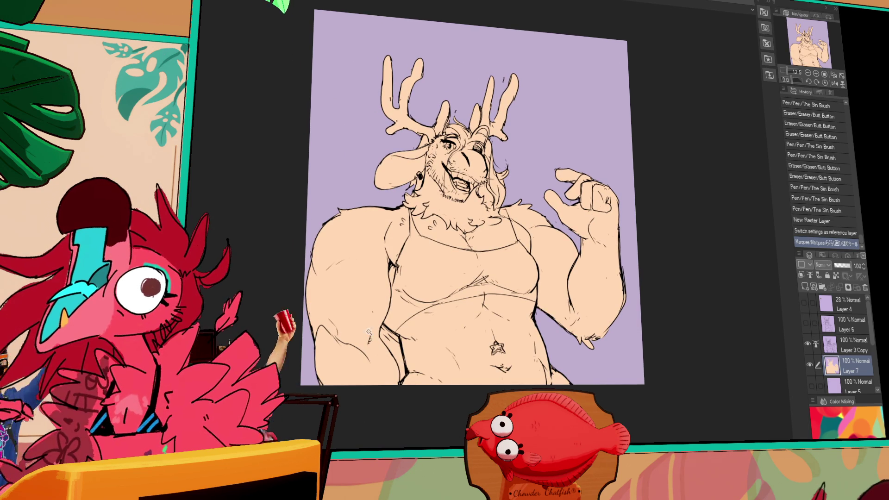
{"action": "left_click", "coordinate": [391, 351]}
{"action": "key", "text": "Delete"}
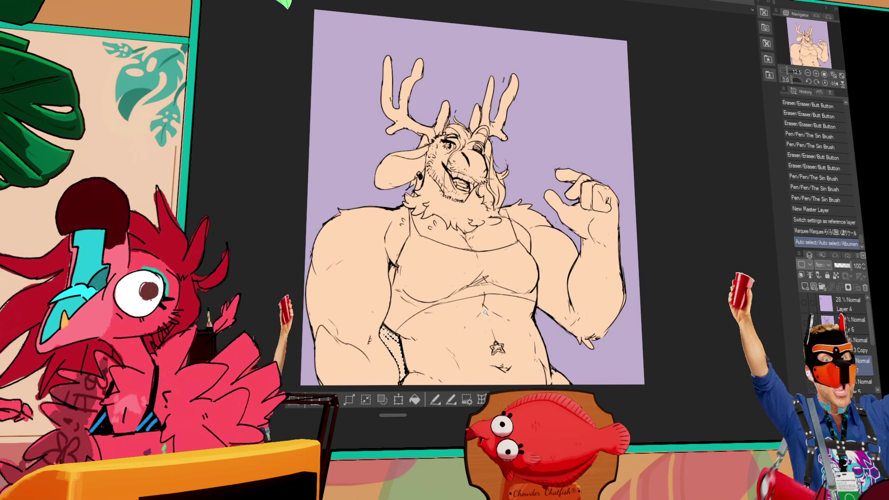
{"action": "key", "text": "ctrl+d"}
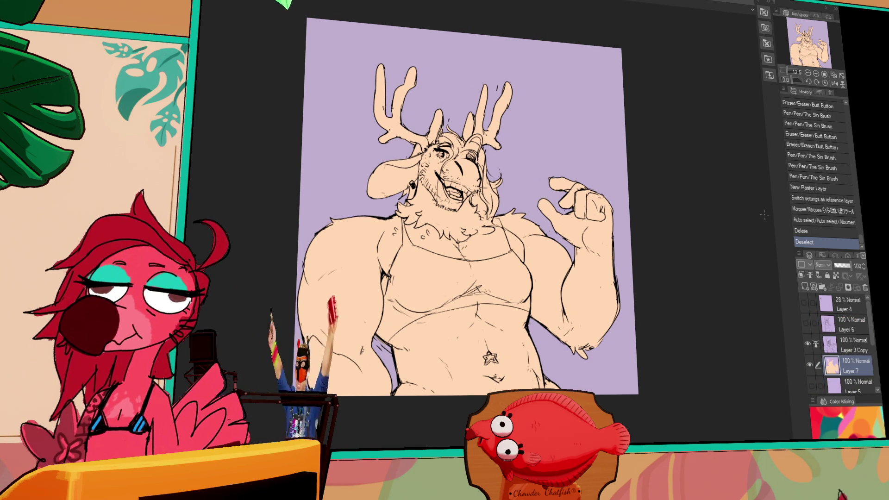
{"action": "scroll", "coordinate": [702, 255], "scroll_direction": "down", "scroll_amount": 2}
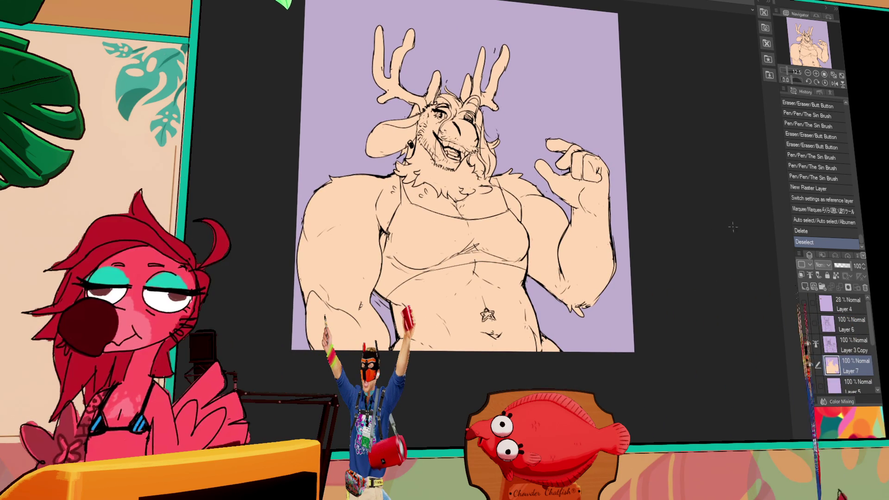
- On Layer 3 Copy, shift a section of linework and redraw small line bits
{"action": "left_click", "coordinate": [843, 345]}
{"action": "mouse_move", "coordinate": [392, 346]}
{"action": "left_mouse_down"}
{"action": "mouse_move", "coordinate": [397, 363]}
{"action": "mouse_move", "coordinate": [418, 316]}
{"action": "mouse_move", "coordinate": [394, 303]}
{"action": "left_mouse_up"}
{"action": "left_click_drag", "start_coordinate": [463, 320], "coordinate": [467, 321]}
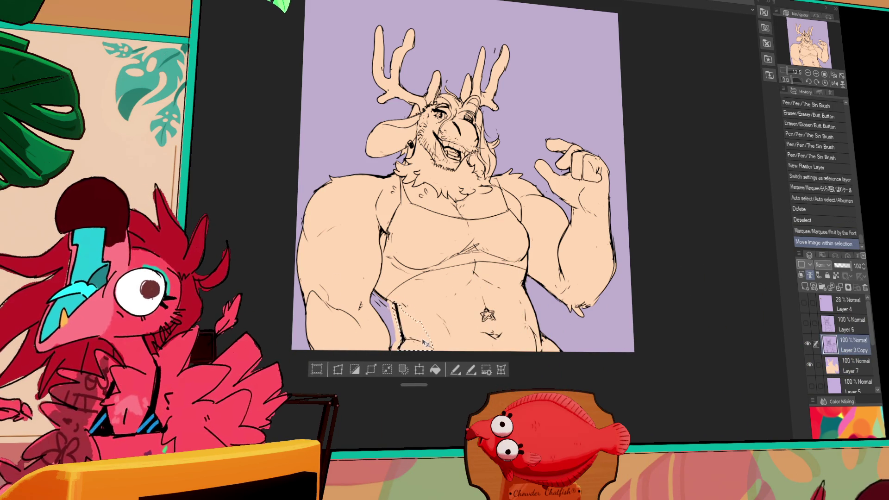
{"action": "key", "text": "ctrl+d"}
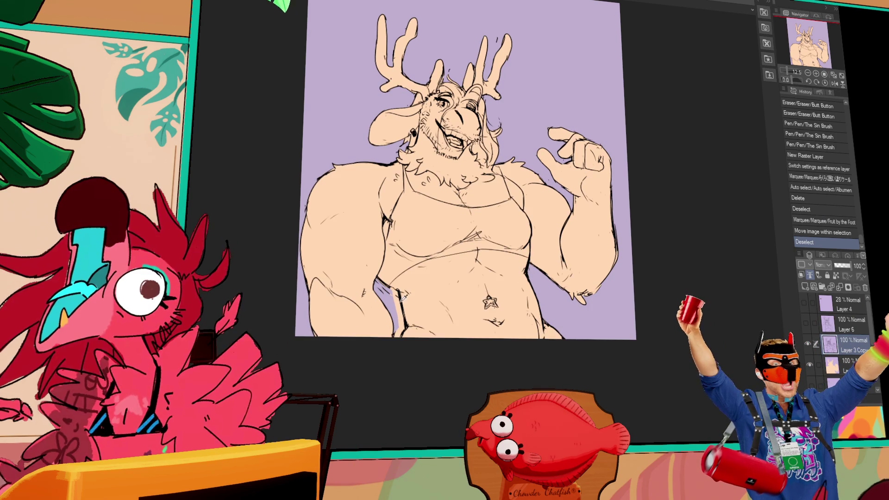
{"action": "key", "text": "ctrl+z"}
{"action": "left_click_drag", "start_coordinate": [459, 139], "coordinate": [468, 148]}
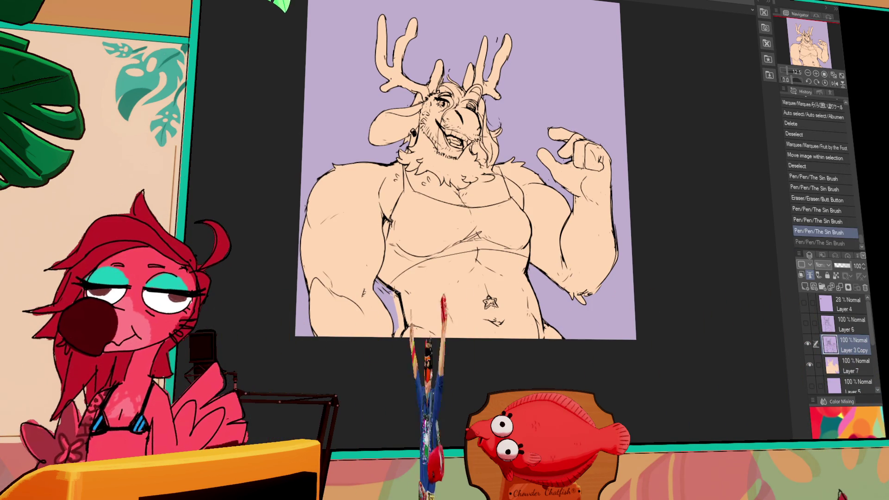
{"action": "left_click_drag", "start_coordinate": [591, 288], "coordinate": [577, 248]}
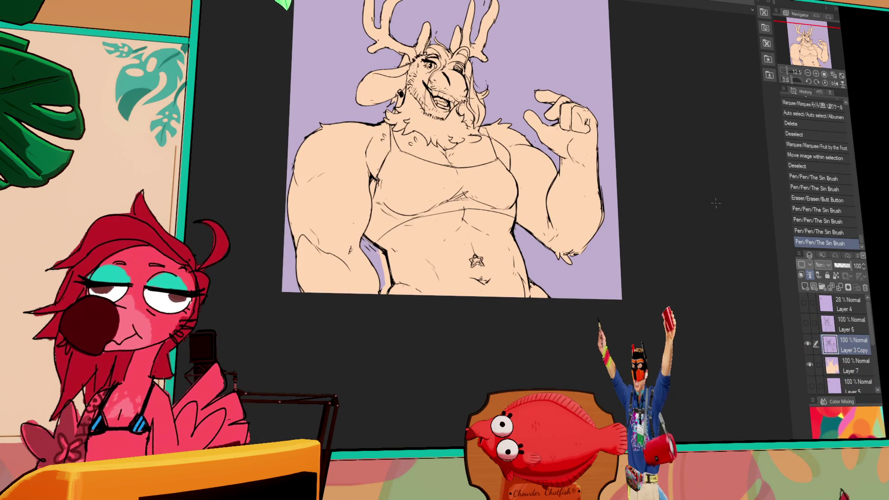
- Check the lines against the peach base, then tilt and raise the lower-right torso linework
{"action": "left_click", "coordinate": [809, 364]}
{"action": "left_click", "coordinate": [810, 364]}
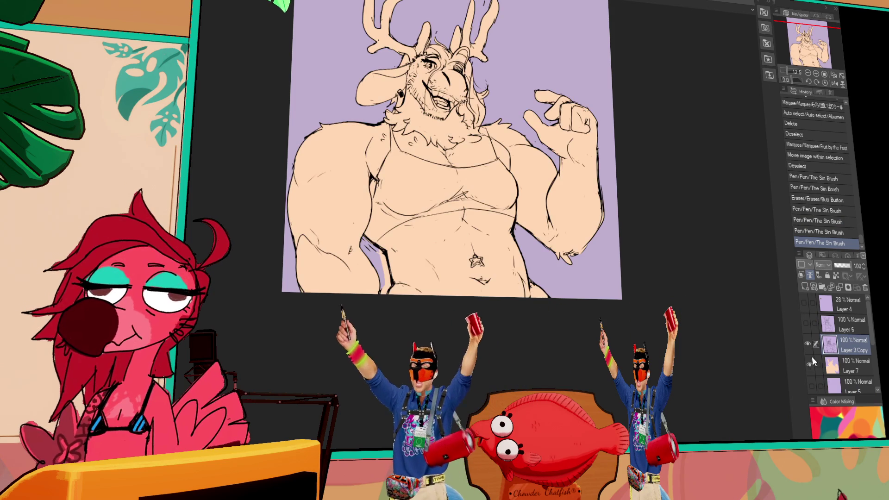
{"action": "mouse_move", "coordinate": [515, 228]}
{"action": "left_mouse_down"}
{"action": "mouse_move", "coordinate": [546, 310]}
{"action": "mouse_move", "coordinate": [522, 269]}
{"action": "left_mouse_up"}
{"action": "left_click", "coordinate": [538, 315]}
{"action": "mouse_move", "coordinate": [545, 309]}
{"action": "left_mouse_down"}
{"action": "mouse_move", "coordinate": [550, 288]}
{"action": "mouse_move", "coordinate": [555, 298]}
{"action": "left_mouse_up"}
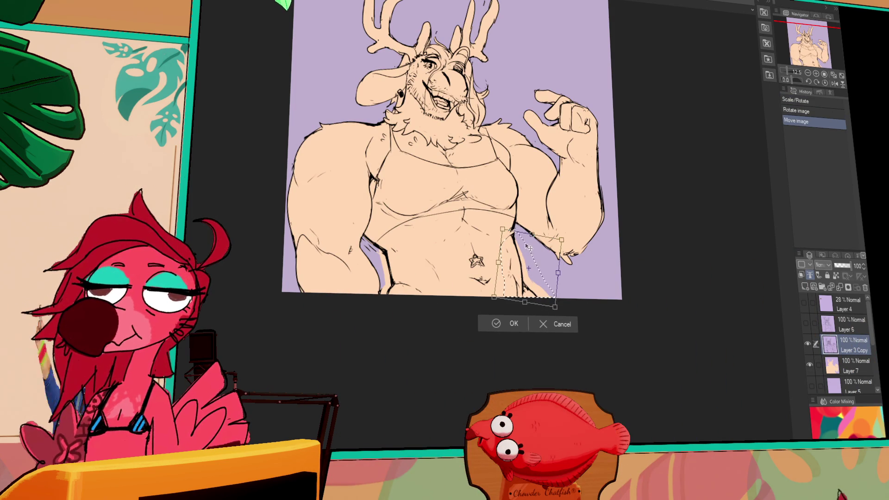
{"action": "left_click_drag", "start_coordinate": [535, 258], "coordinate": [533, 258]}
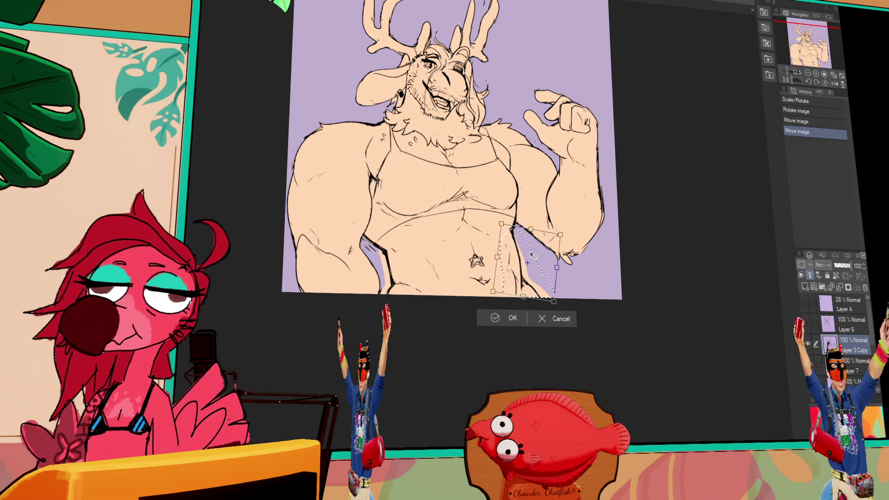
{"action": "key", "text": "Return"}
{"action": "key", "text": "ctrl+d"}
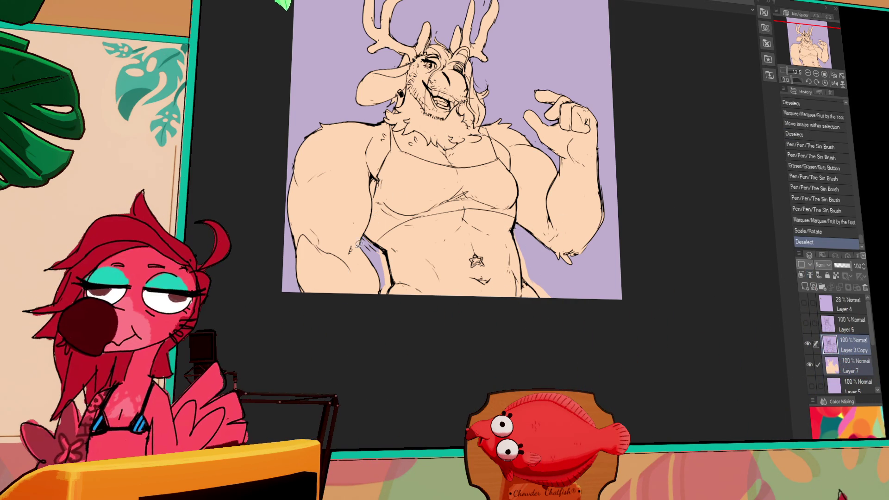
- Try selections around the left arm, then erase the stray line at the base's lower-left edge on Layer 7
{"action": "mouse_move", "coordinate": [359, 277]}
{"action": "left_mouse_down"}
{"action": "mouse_move", "coordinate": [324, 95]}
{"action": "mouse_move", "coordinate": [258, 252]}
{"action": "mouse_move", "coordinate": [360, 296]}
{"action": "left_mouse_up"}
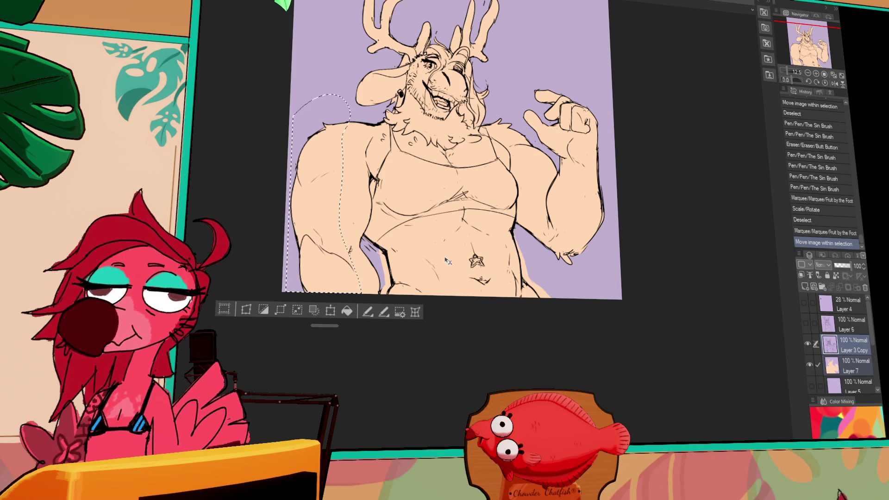
{"action": "left_click", "coordinate": [378, 266]}
{"action": "key", "text": "ctrl+d"}
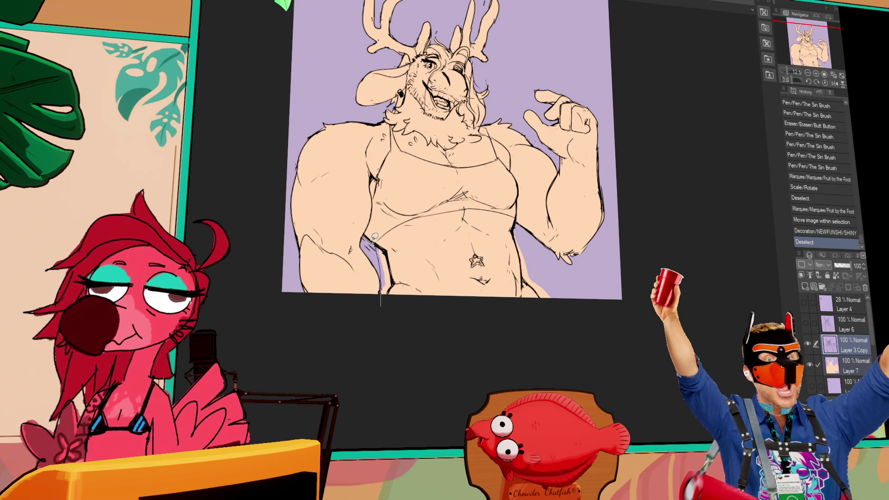
{"action": "mouse_move", "coordinate": [392, 121]}
{"action": "left_mouse_down"}
{"action": "mouse_move", "coordinate": [349, 106]}
{"action": "mouse_move", "coordinate": [373, 327]}
{"action": "mouse_move", "coordinate": [379, 297]}
{"action": "left_mouse_up"}
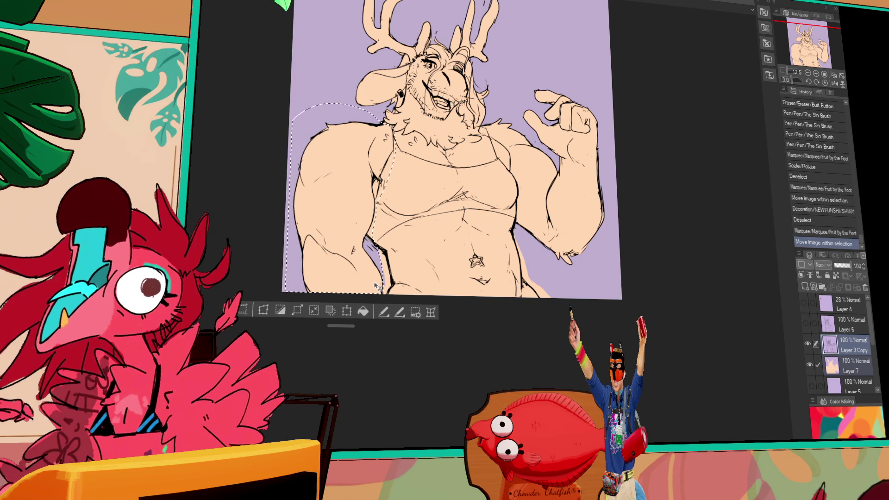
{"action": "key", "text": "ctrl+d"}
{"action": "left_click_drag", "start_coordinate": [610, 234], "coordinate": [603, 230]}
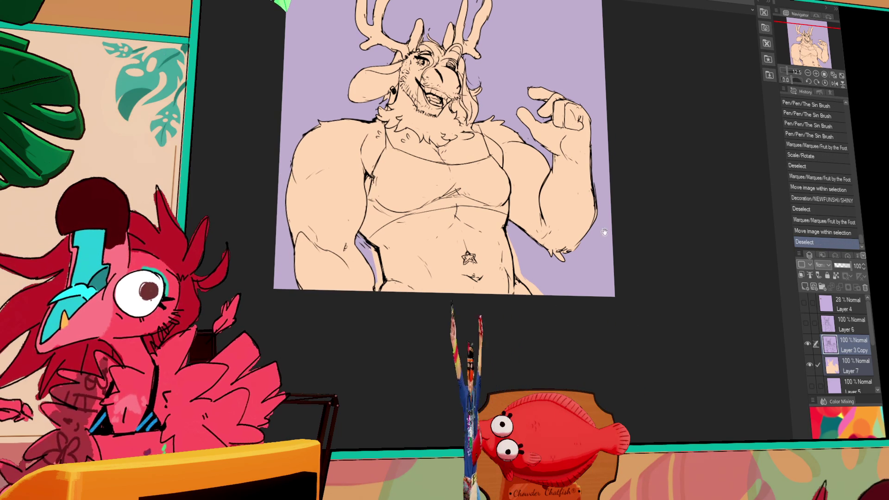
{"action": "scroll", "coordinate": [631, 260], "scroll_direction": "down", "scroll_amount": 1}
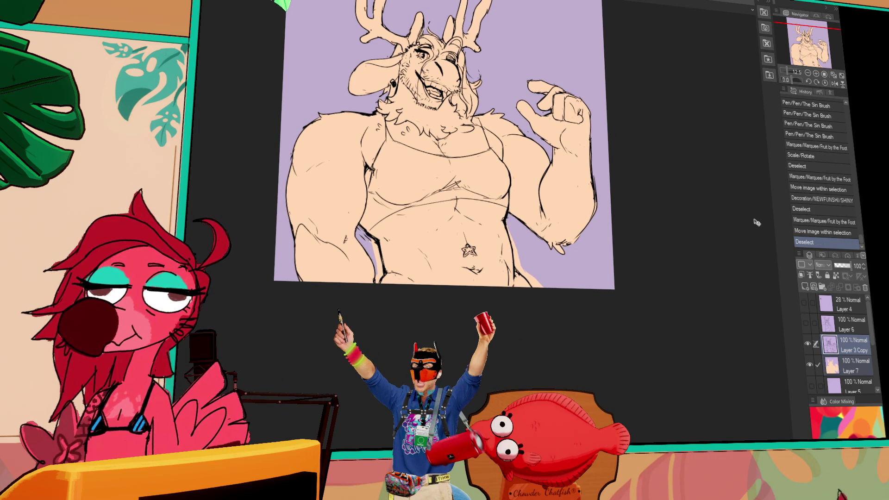
{"action": "left_click", "coordinate": [849, 366]}
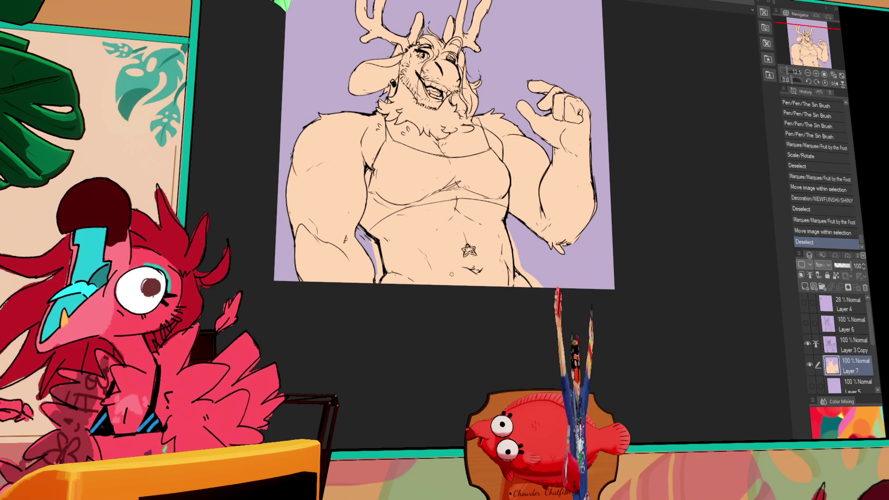
{"action": "left_click_drag", "start_coordinate": [378, 270], "coordinate": [383, 276]}
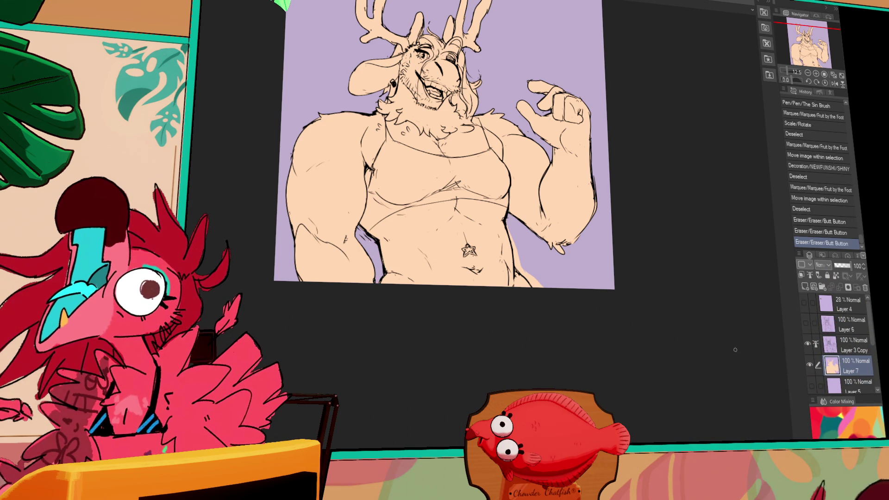